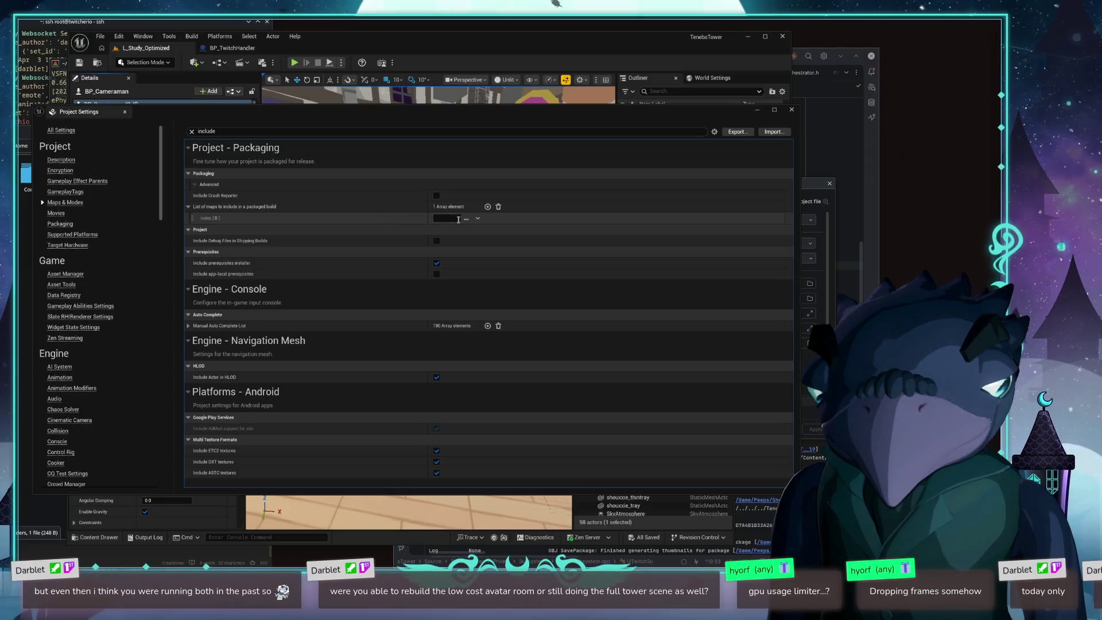
Step: Set packaging map Index [0] to Maps/L_Study_Optimized.umap, then close Project Settings
click(466, 218)
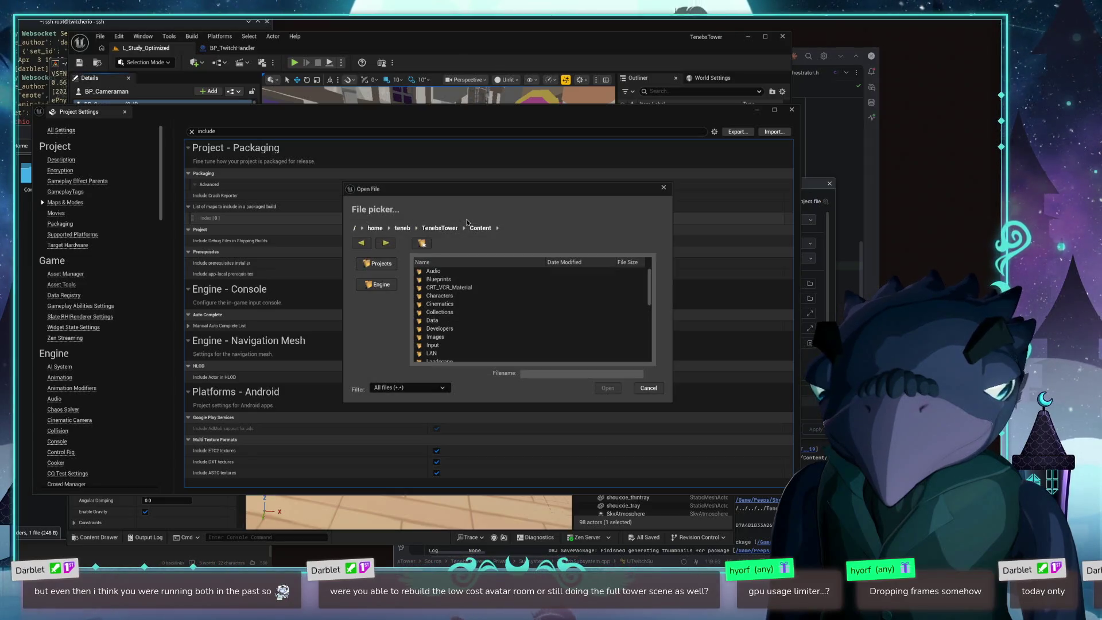
scroll(431, 324, down, 3)
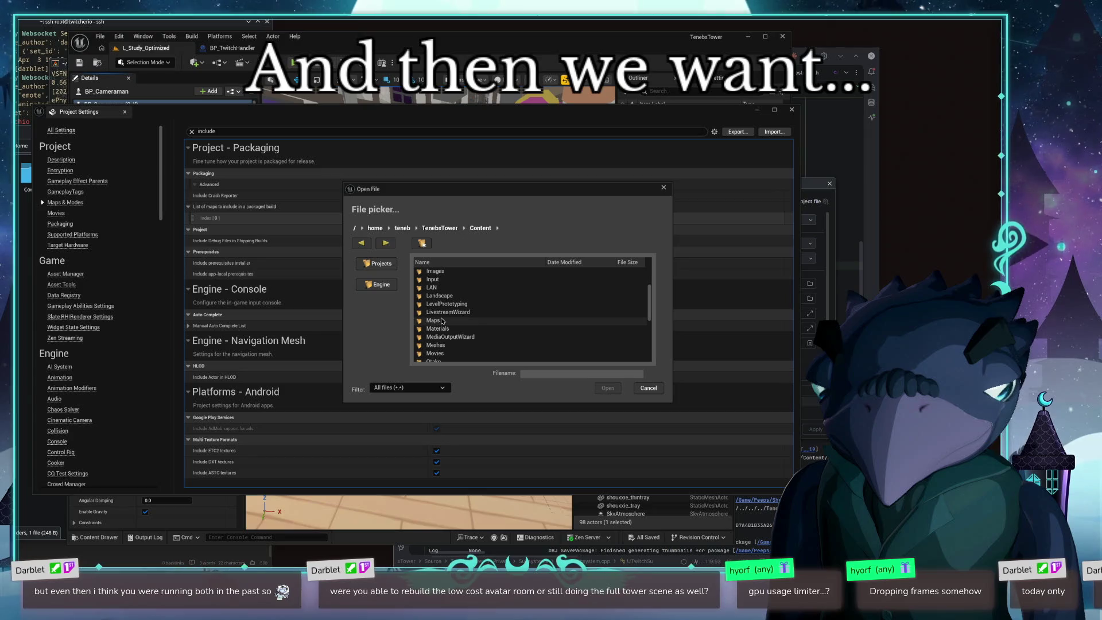
double_click(442, 322)
scroll(476, 336, down, 3)
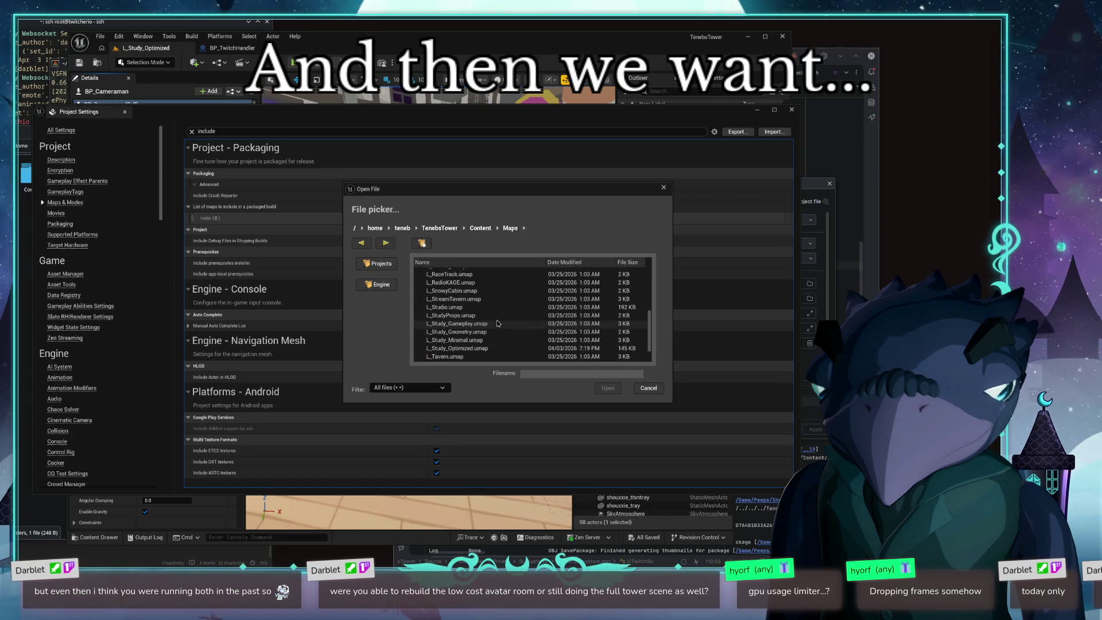
click(474, 349)
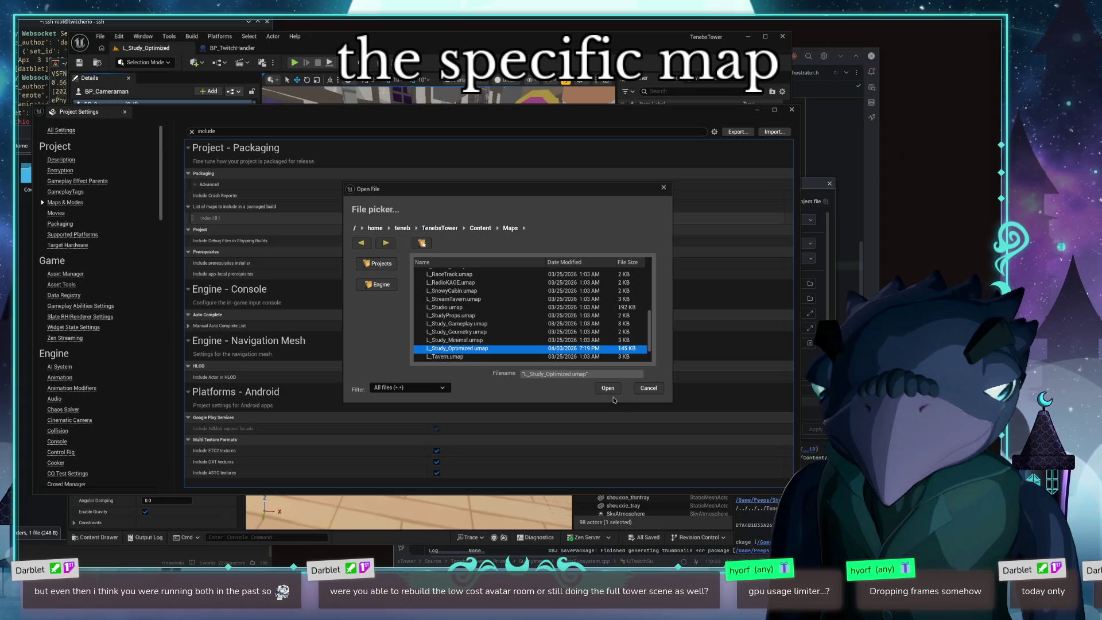
click(608, 388)
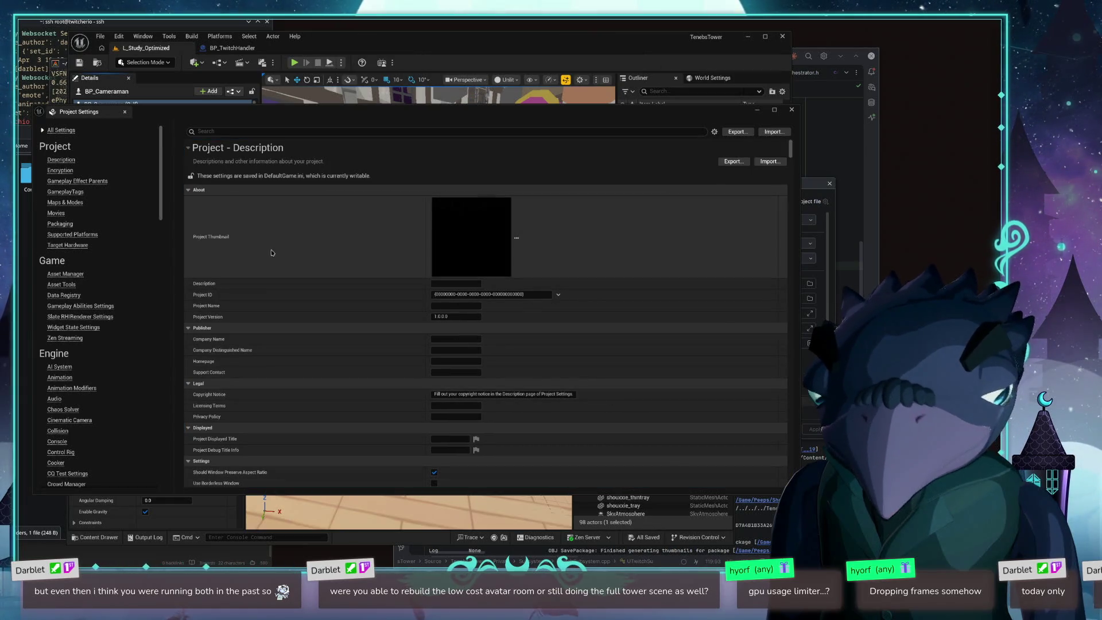
scroll(324, 245, down, 2)
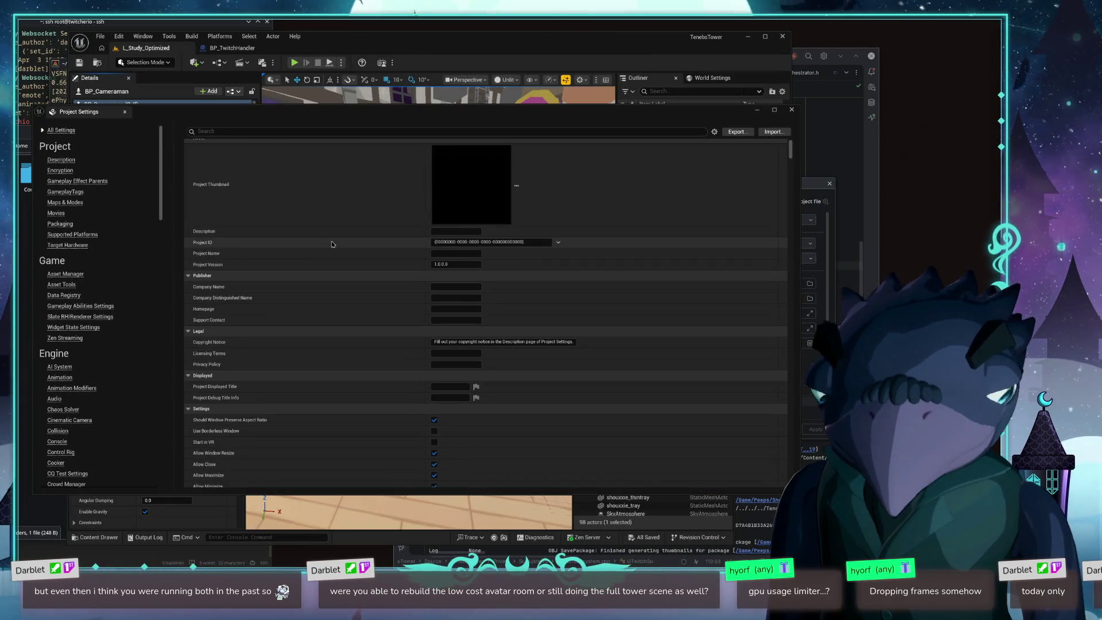
click(791, 111)
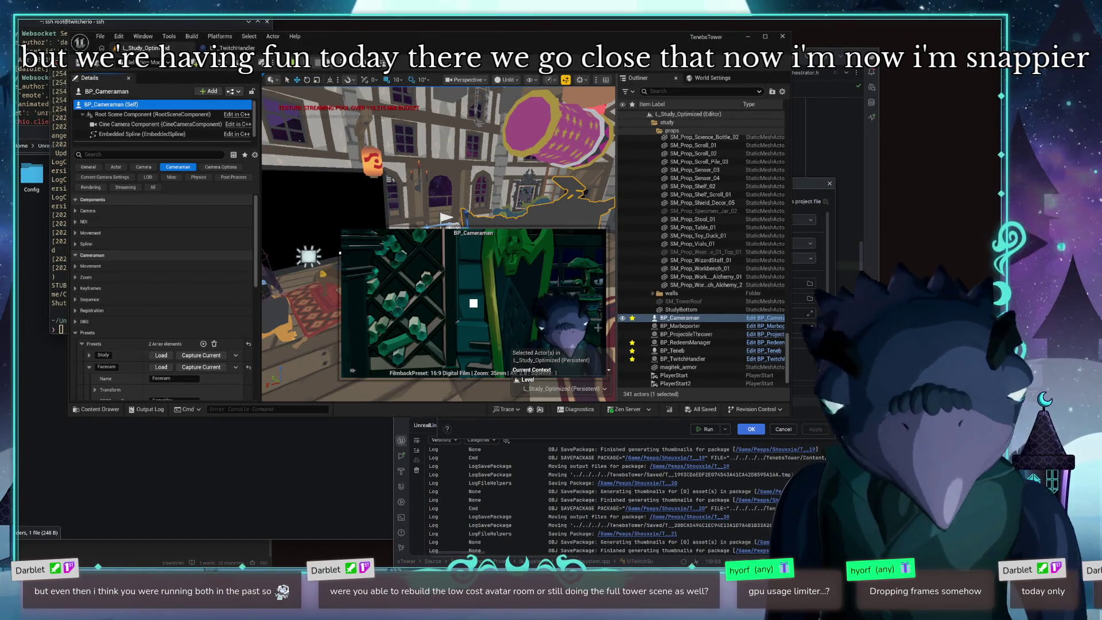
Step: Reposition the editor window and open the Level Blueprint from the Blueprints dropdown
drag(428, 156, 486, 235)
drag(473, 136, 425, 120)
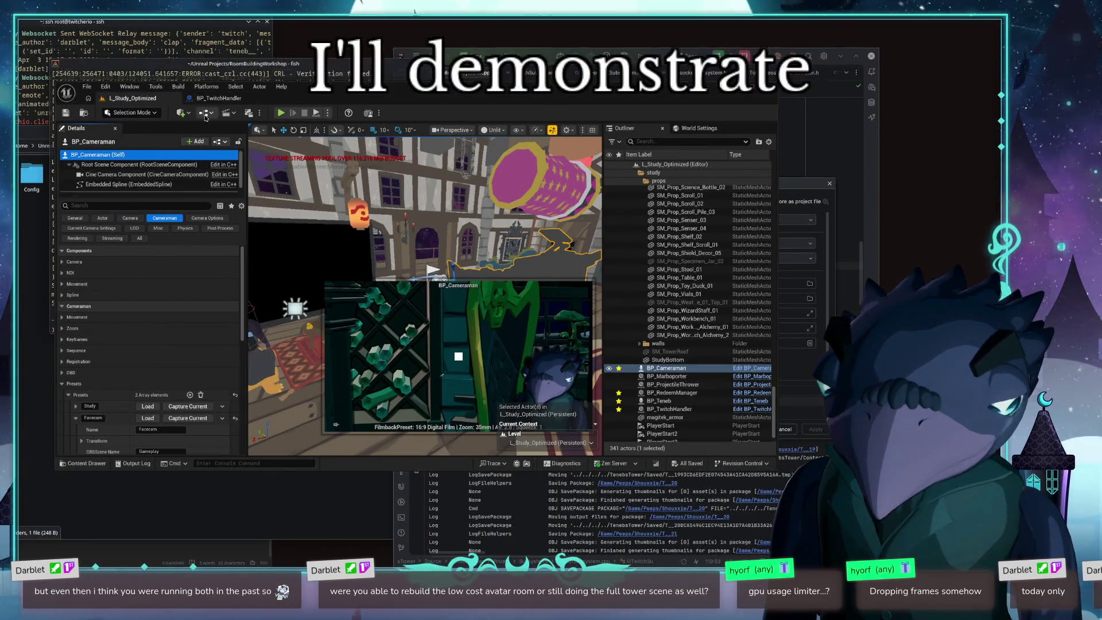
click(206, 112)
mouse_move(264, 154)
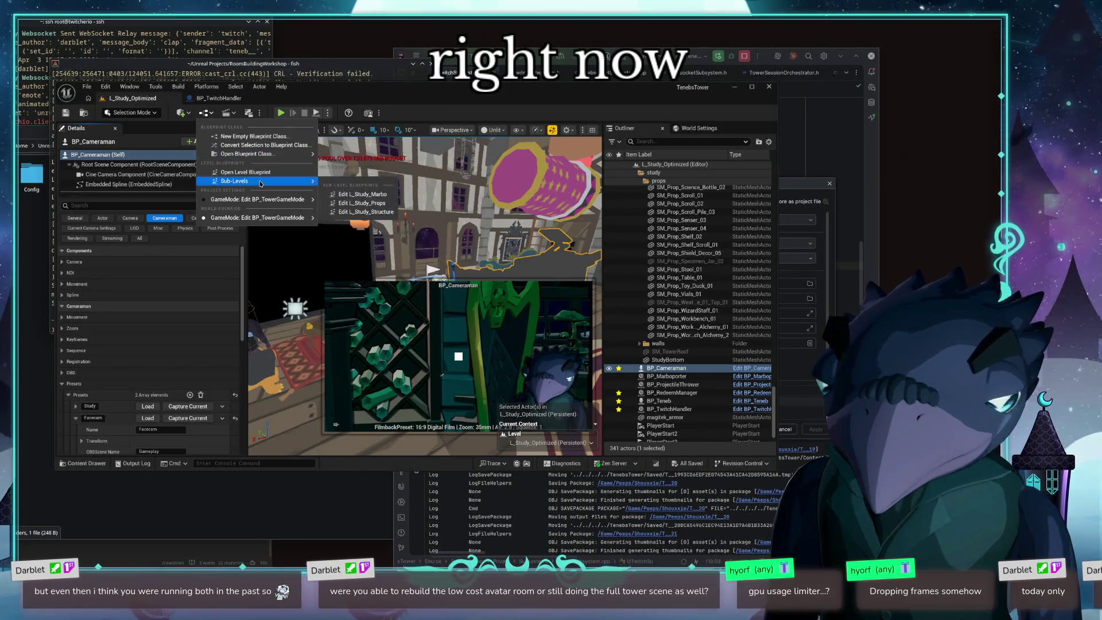
click(245, 172)
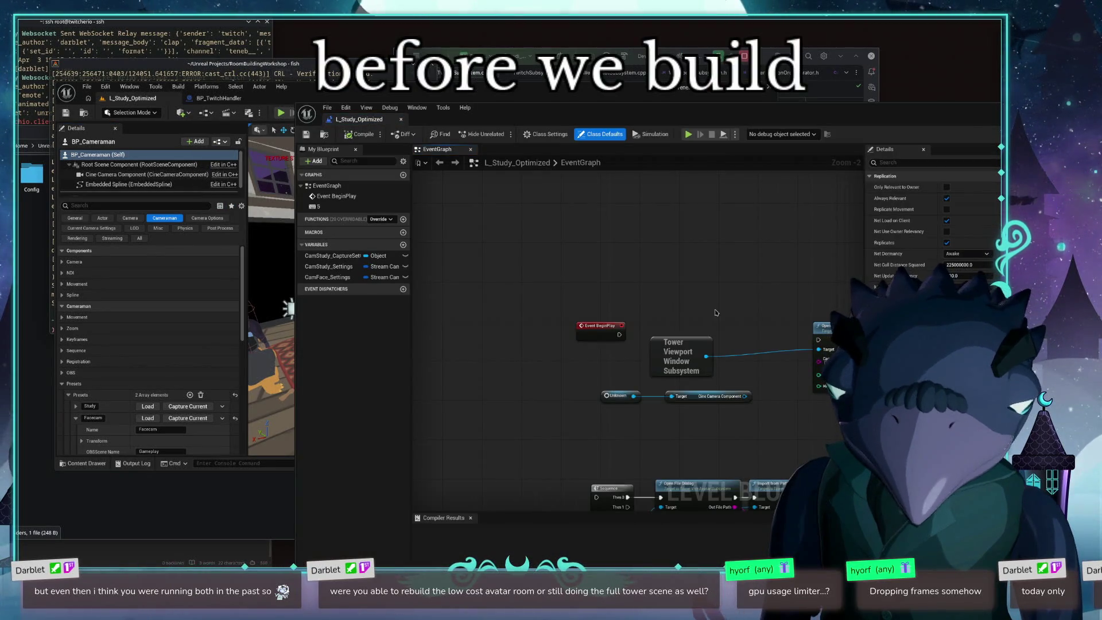
Step: Wire Event BeginPlay into the Open Window node, compile, and close the Blueprint editor
mouse_move(613, 331)
mouse_down()
mouse_move(671, 331)
mouse_move(669, 287)
mouse_move(646, 289)
mouse_up()
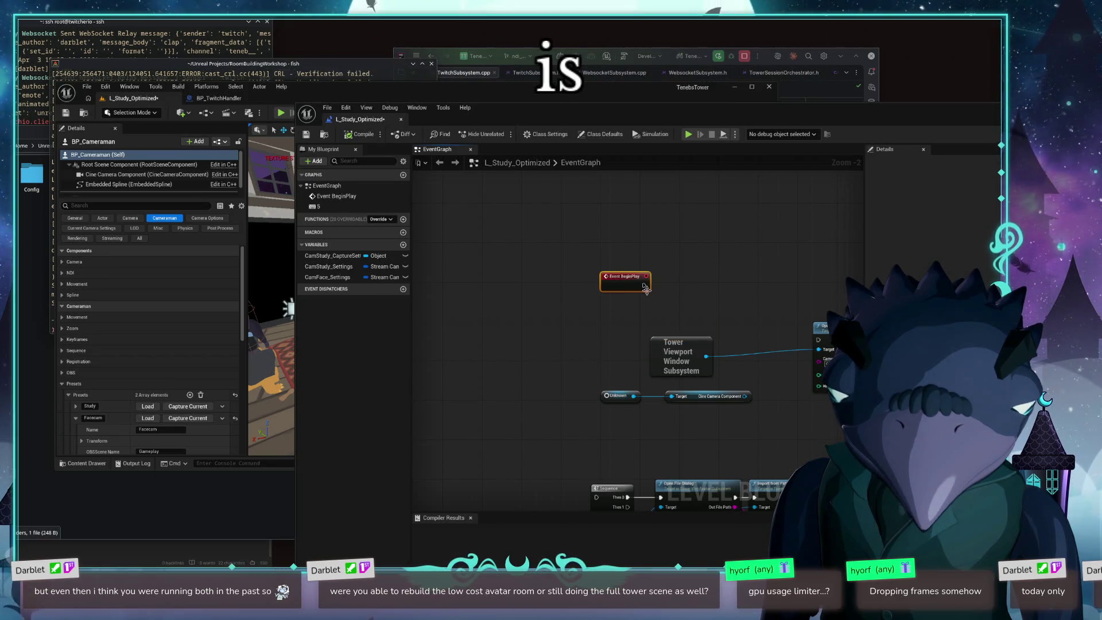
drag(801, 339, 818, 339)
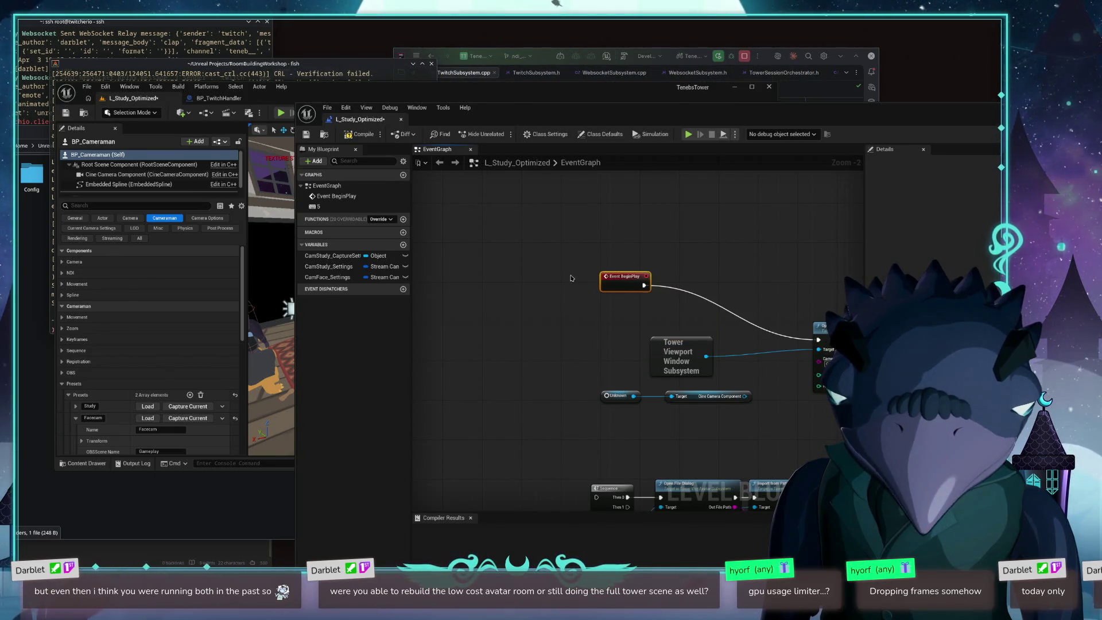
drag(625, 283, 684, 315)
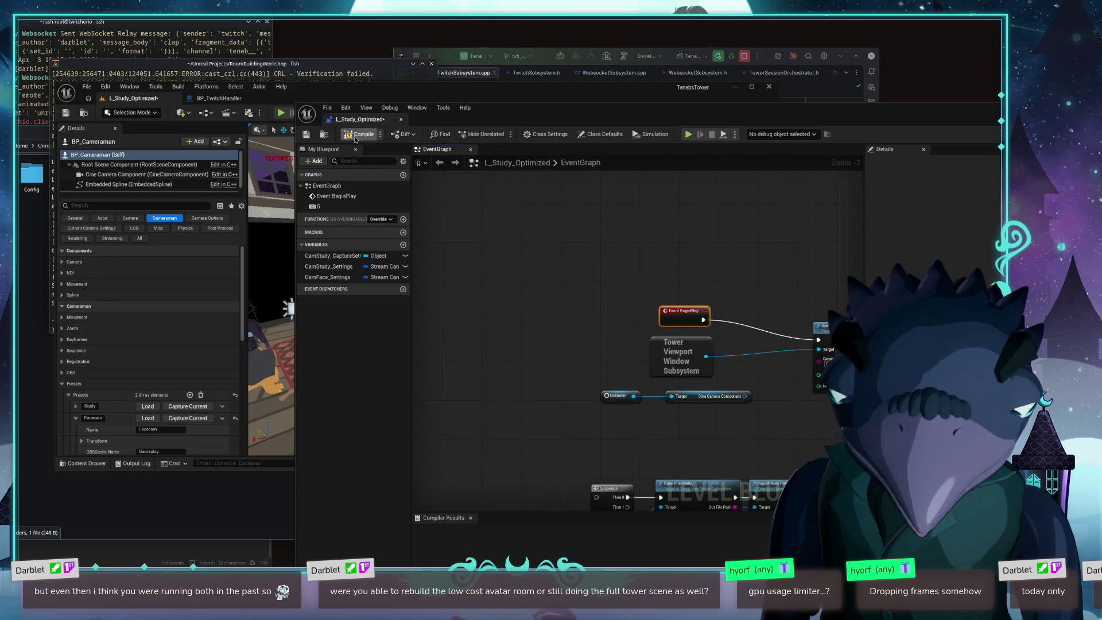
click(307, 132)
drag(1021, 119, 861, 113)
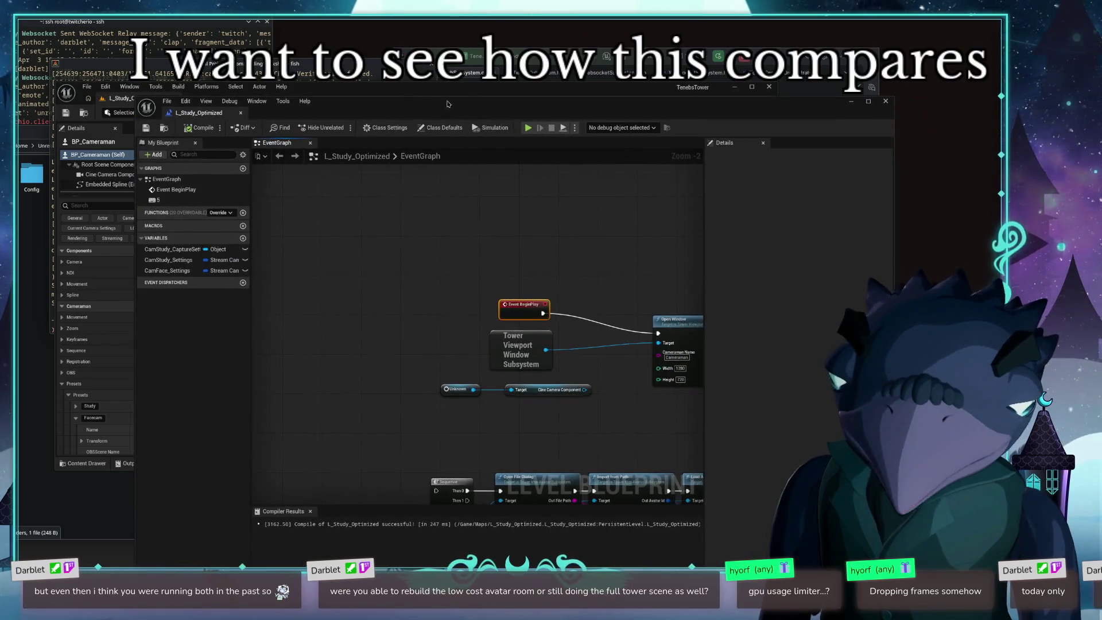
click(884, 103)
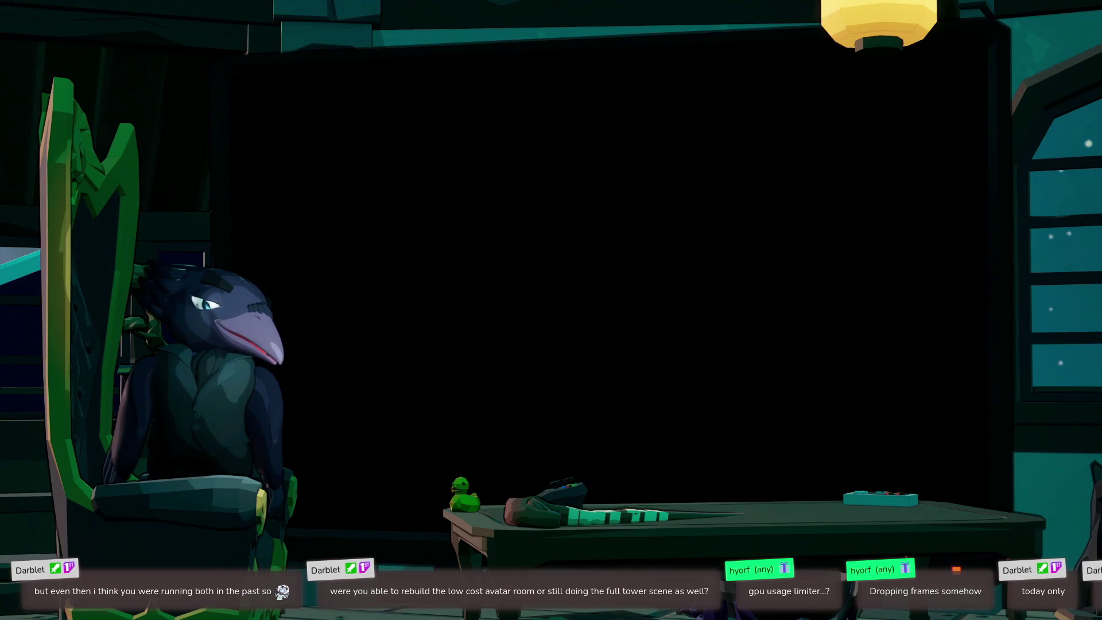
Step: Switch with Alt+Tab to the L_Study_Optimized Play In Editor session
key(alt+Tab)
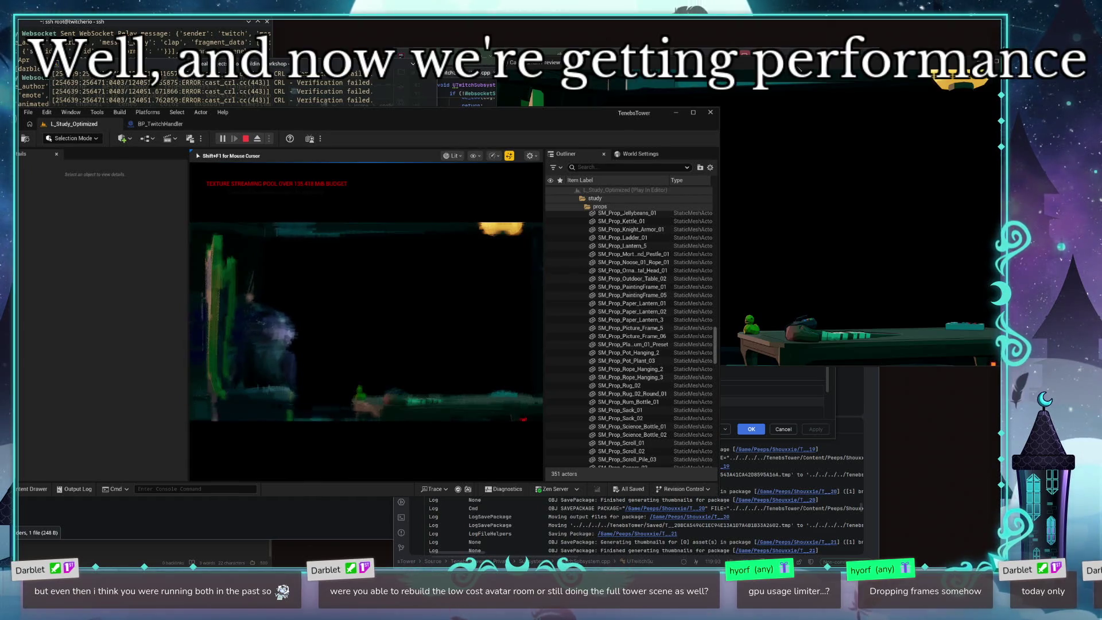
Step: Move the Cameraman Preview window left over the Outliner, in front of the editor
drag(798, 68, 640, 61)
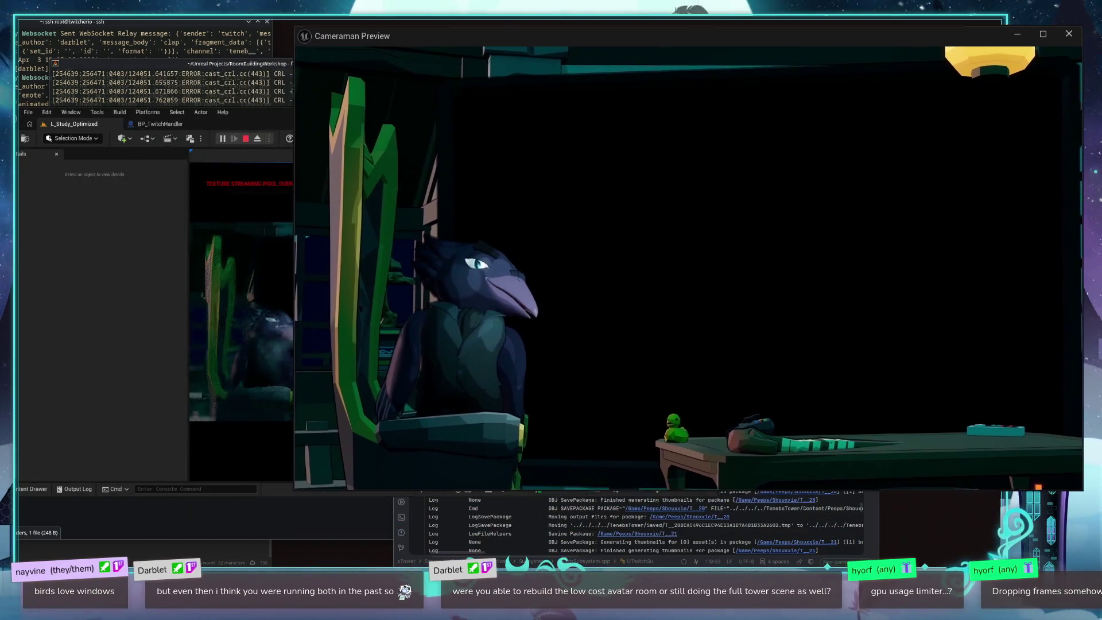
Step: Select the planetarium prop, eject with F8, then repossess the pawn with F8
click(272, 287)
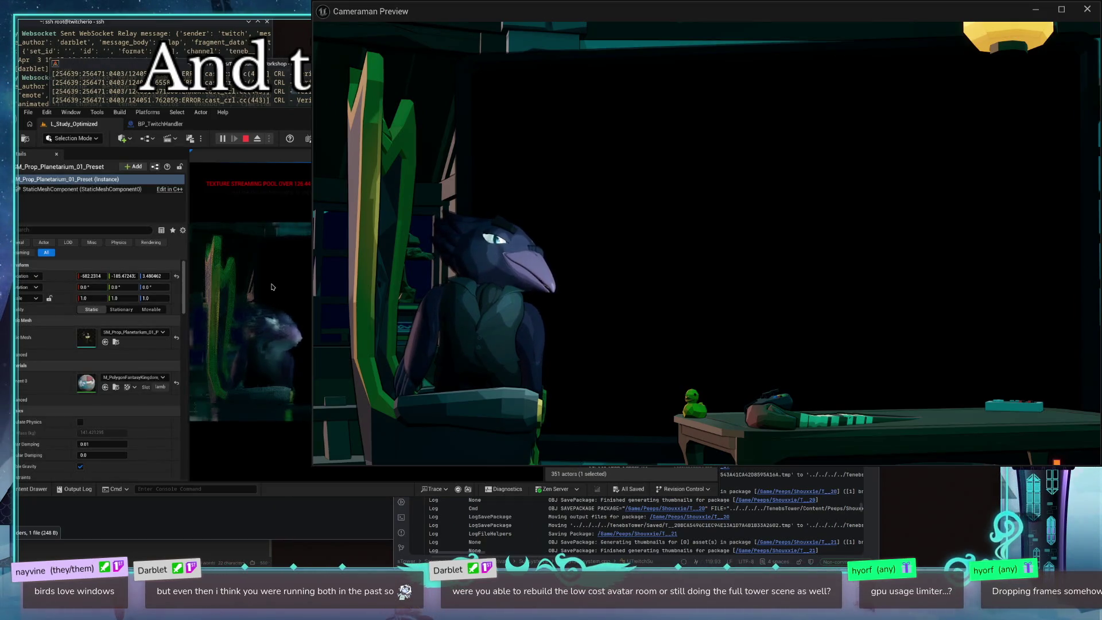
key(F8)
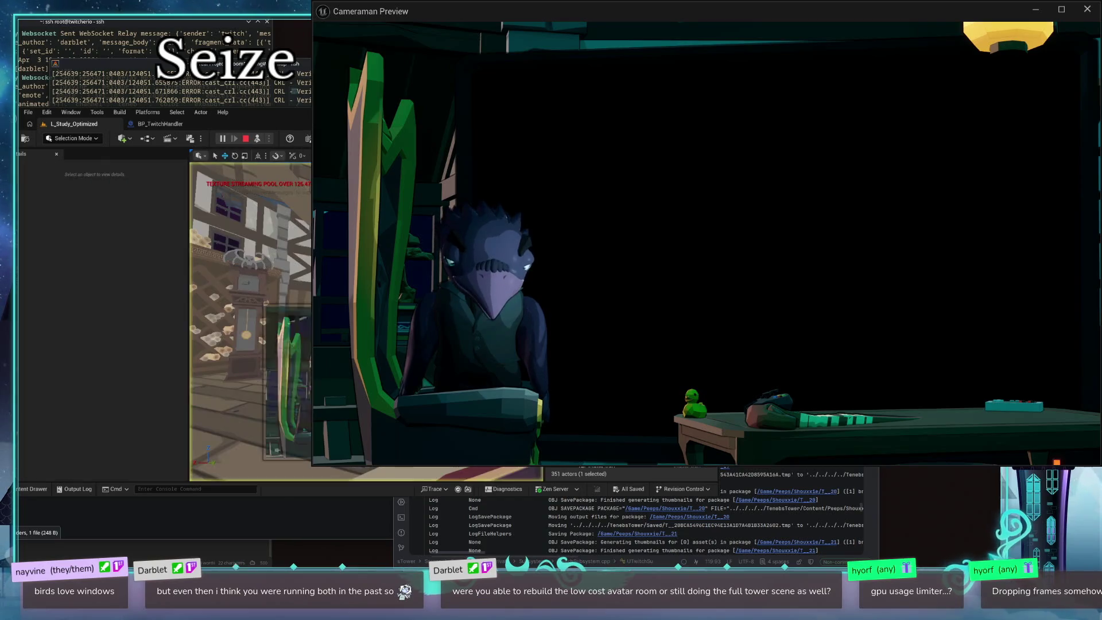
key(F8)
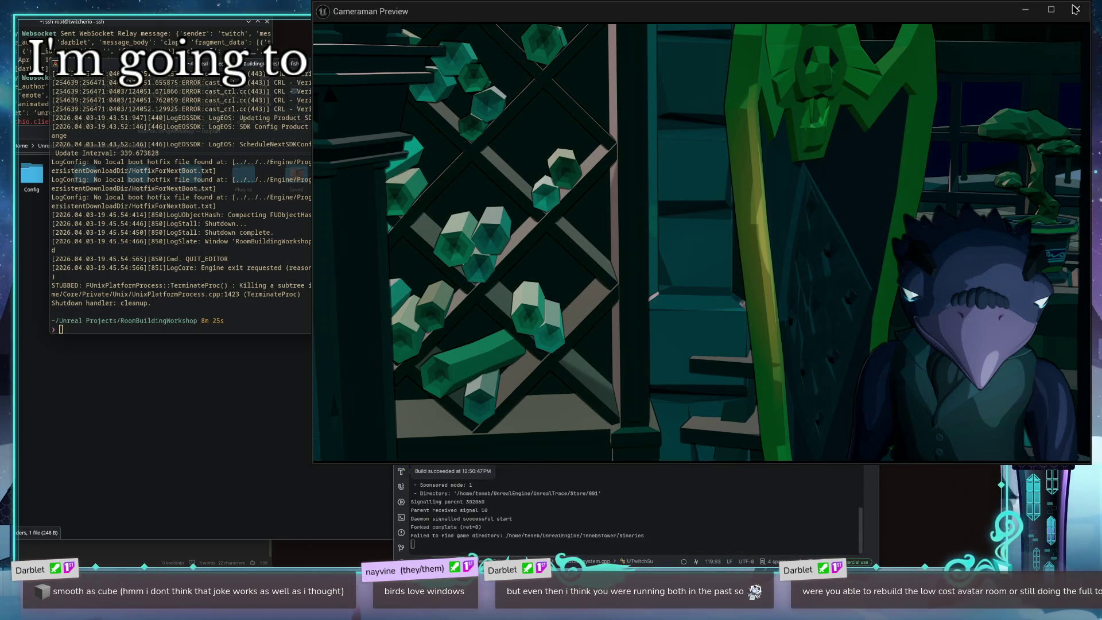
Step: Move the Cameraman Preview window aside and close it
mouse_move(1075, 9)
mouse_down()
mouse_move(984, 22)
mouse_move(982, 47)
mouse_up()
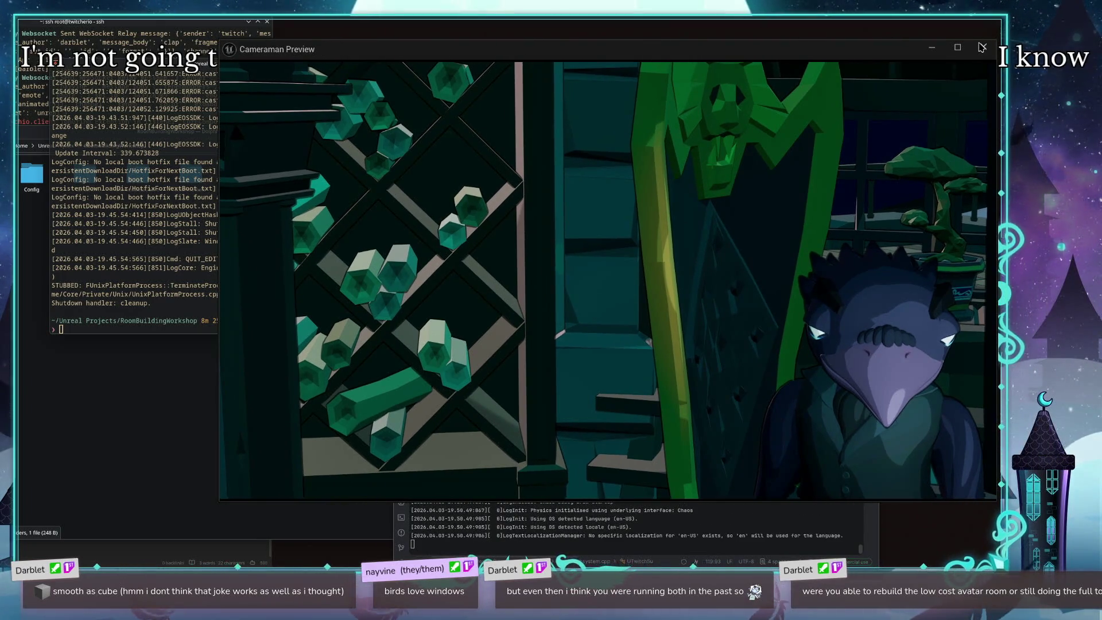
click(982, 47)
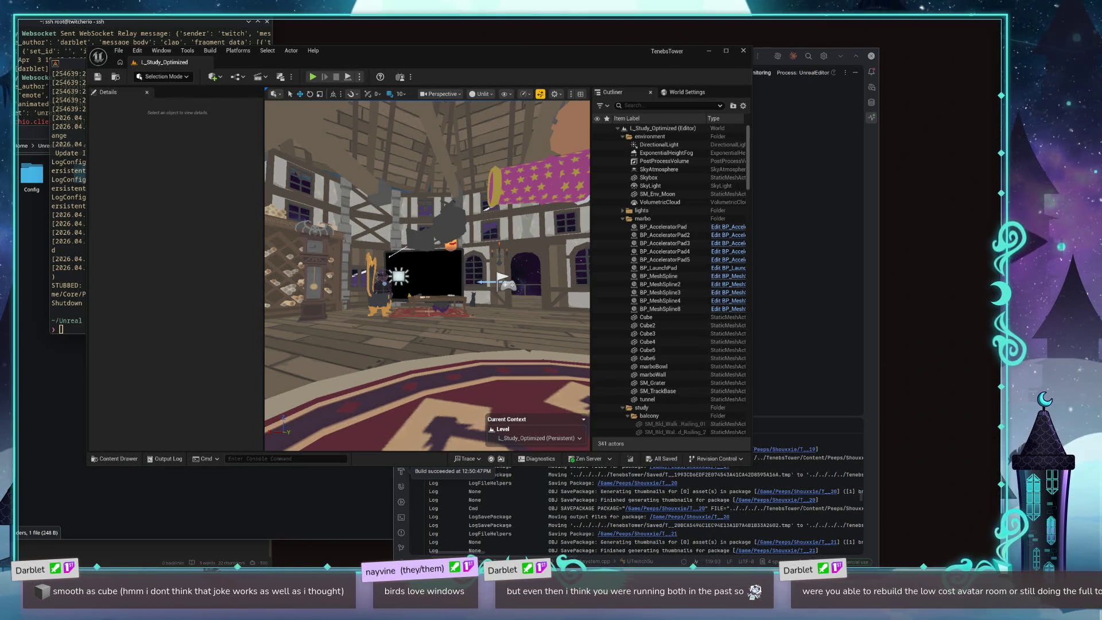
Step: Fly the viewport up to the avatar by the grandfather clock, then bring Rider forward
key(Left)
key(Up)
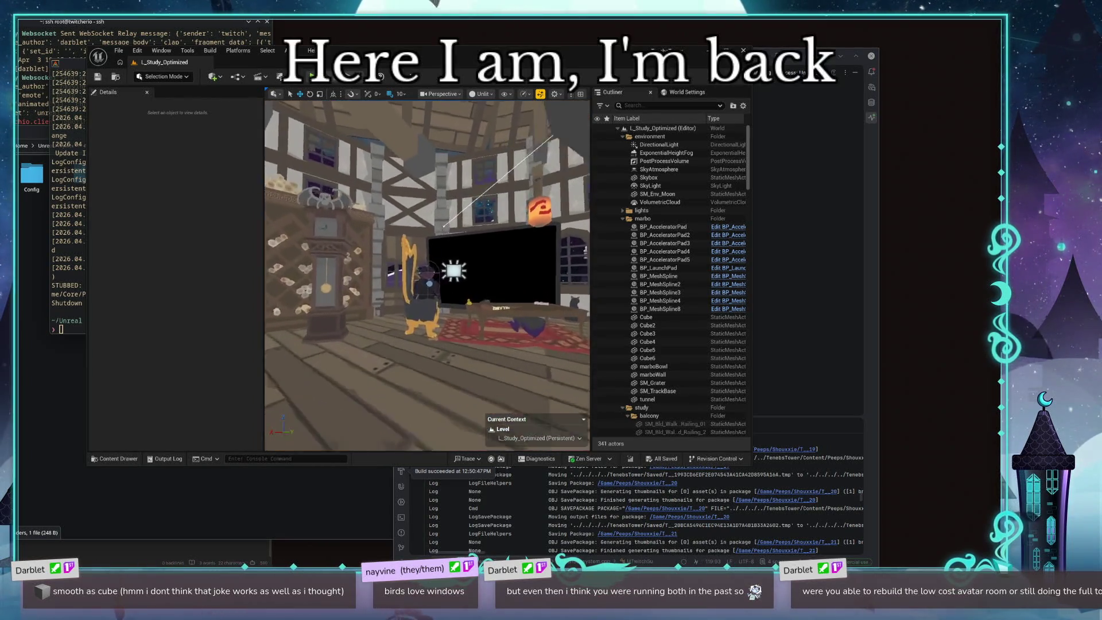
key(Up)
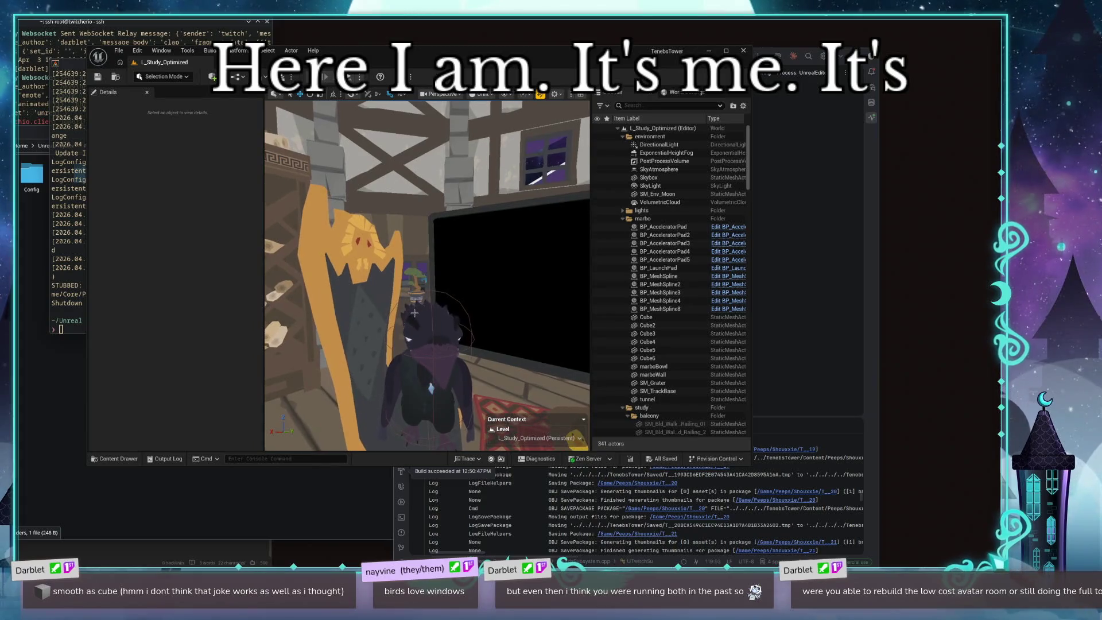
key(Up)
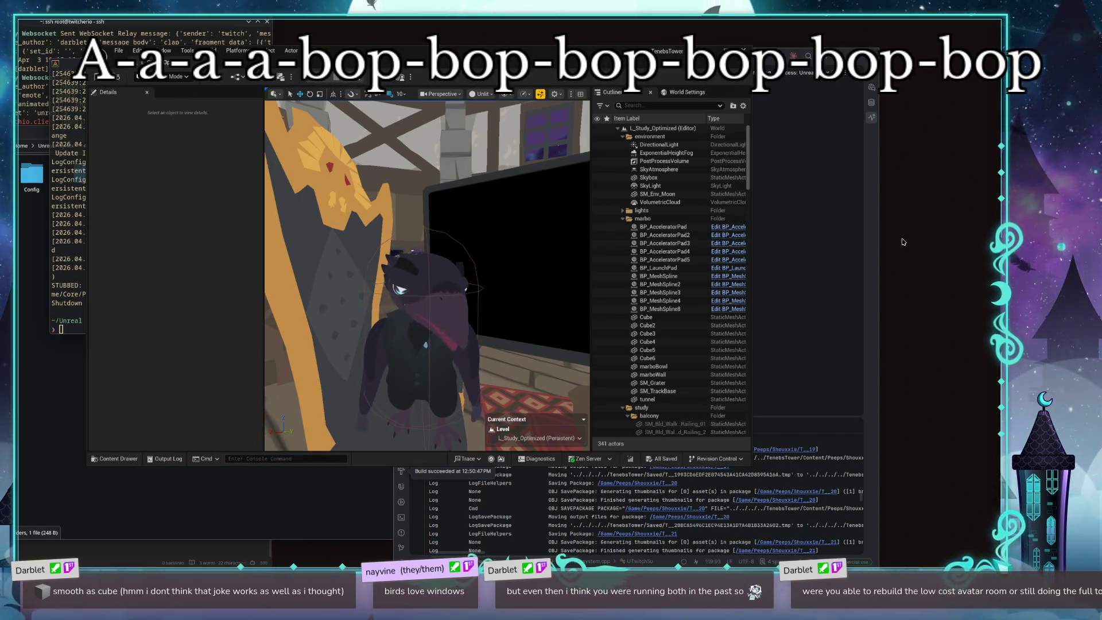
click(824, 89)
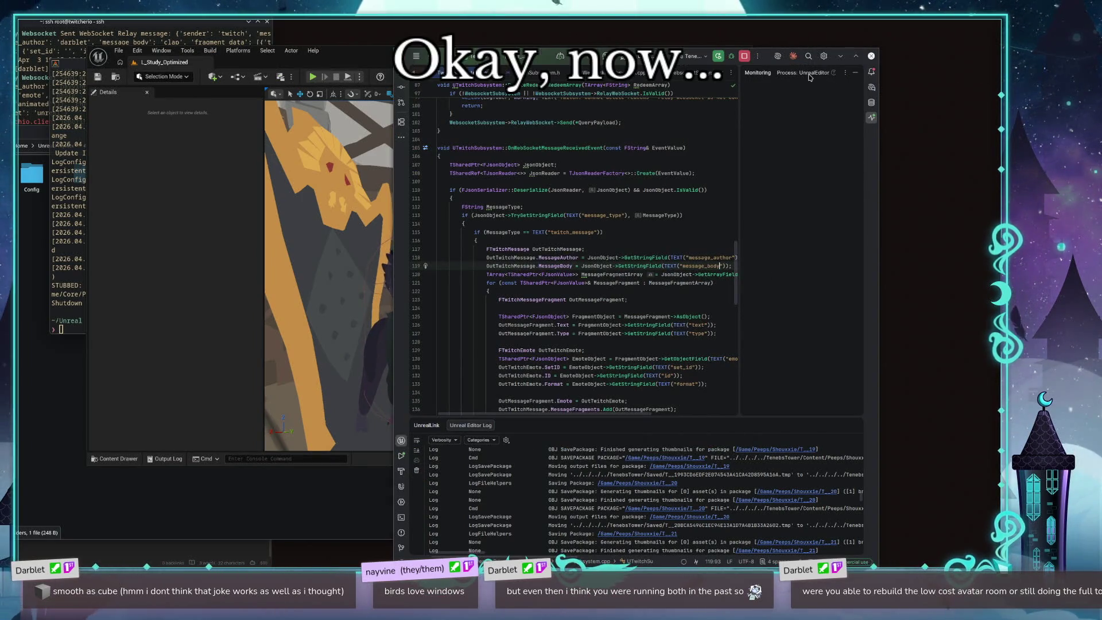
Step: Close Rider's Monitoring panel so the code spans full width, then return to Unreal
click(872, 119)
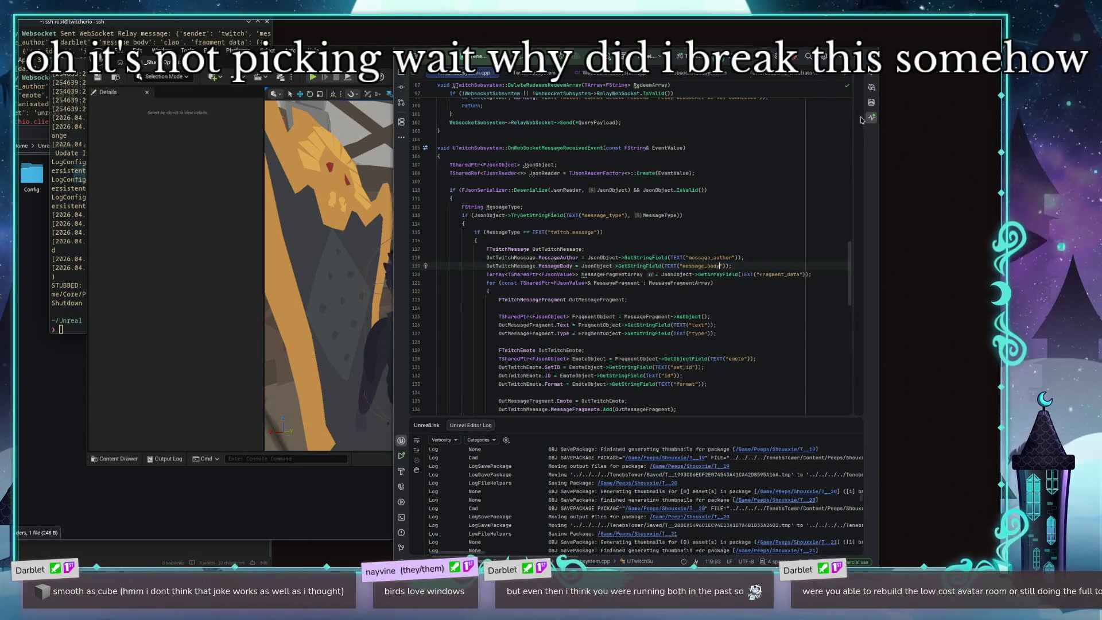
drag(860, 131, 758, 131)
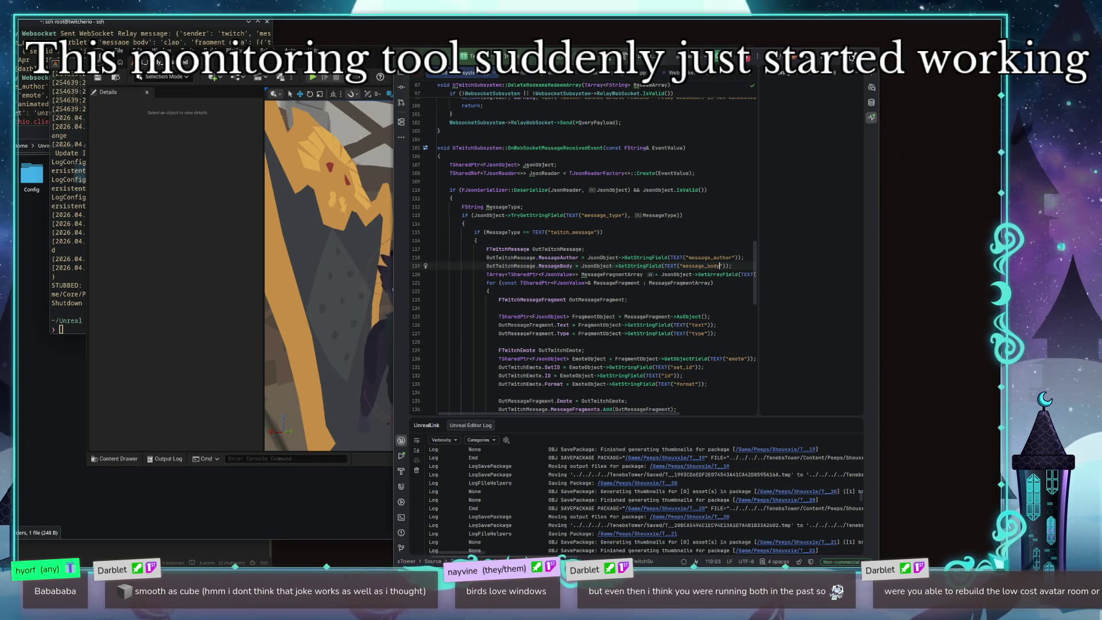
click(874, 118)
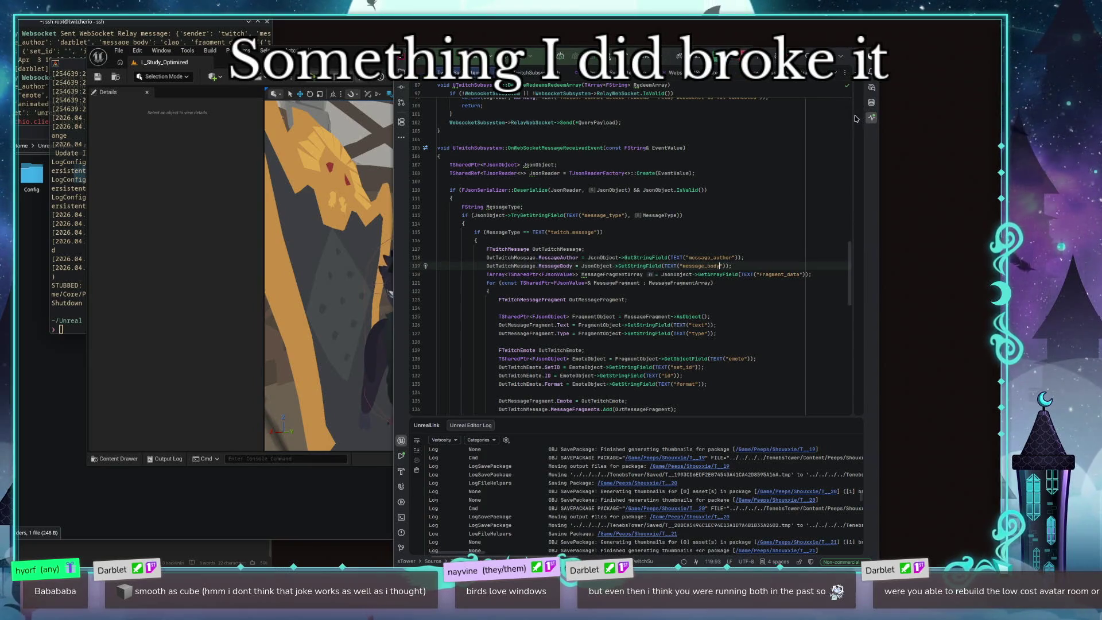
drag(852, 114, 703, 113)
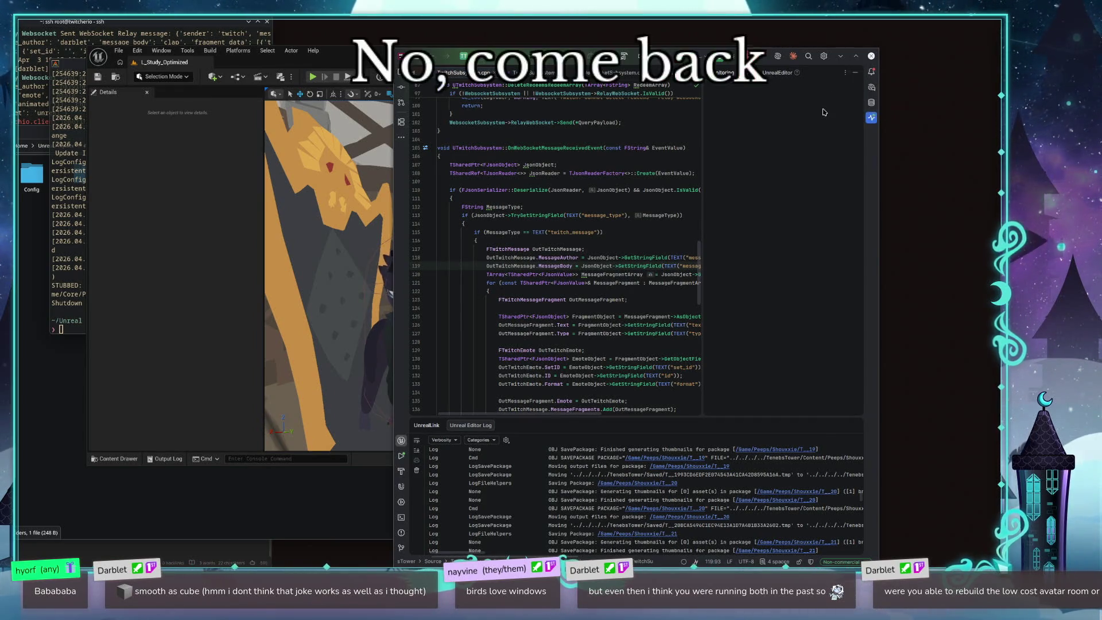
click(871, 118)
click(191, 197)
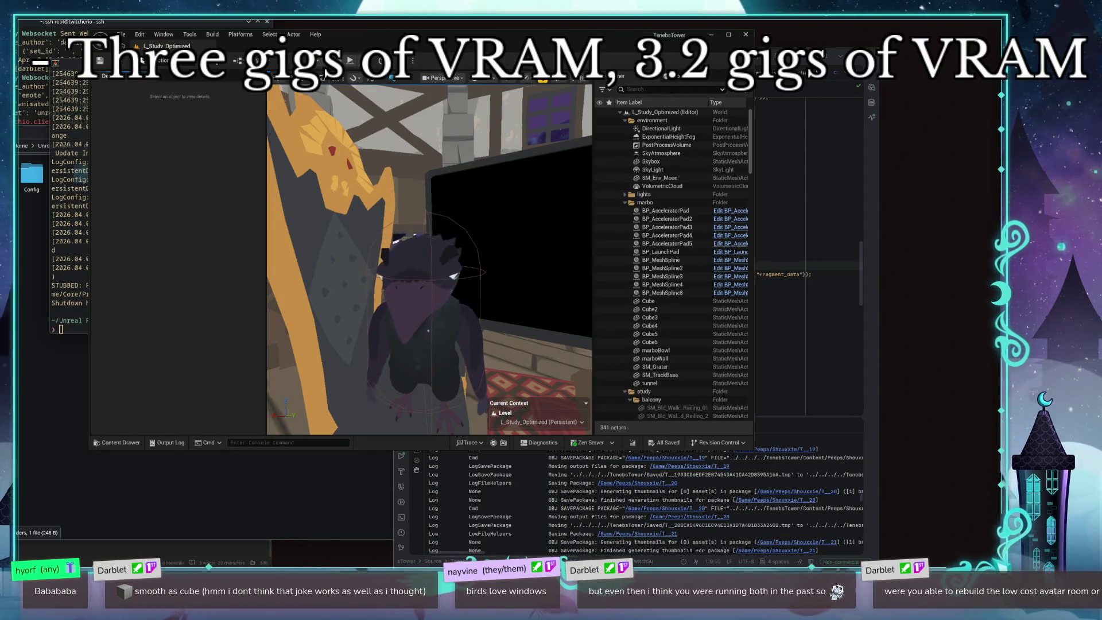
Step: Bring up the notes window over the Unreal level editor with Alt+Tab
key(alt+Tab)
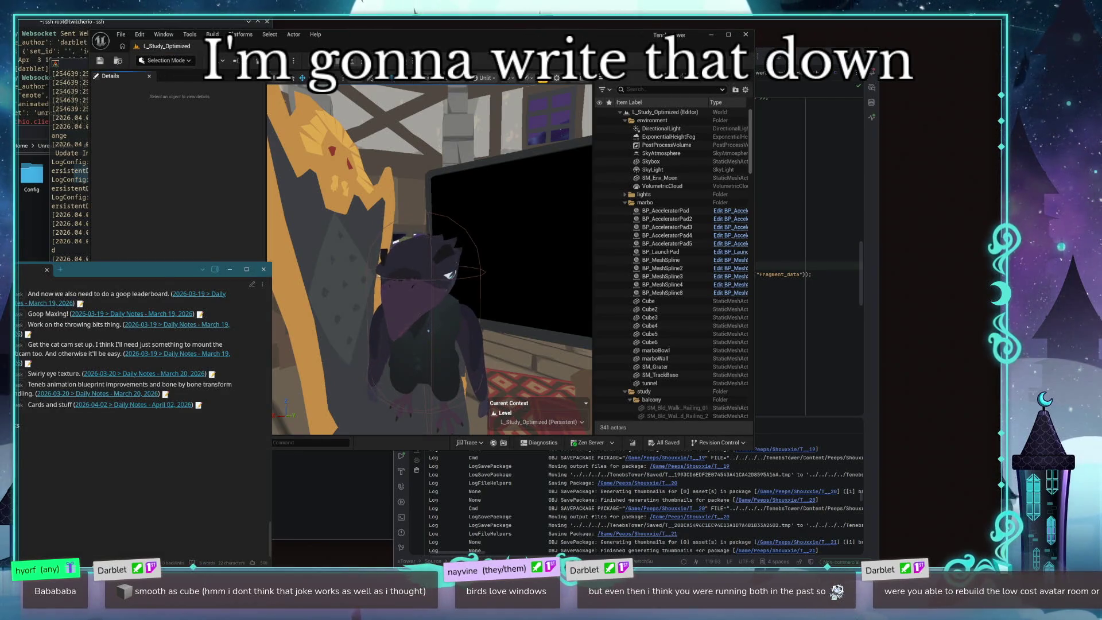
Step: Create a new Obsidian note titled 'ue profiling'
key(ctrl+n)
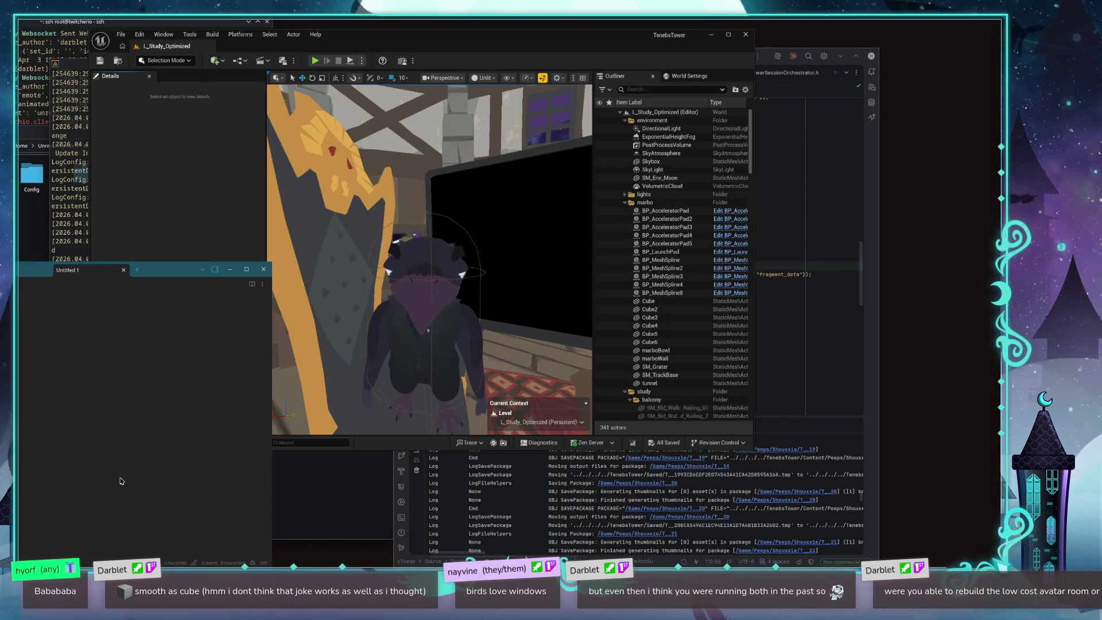
text(o extra window)
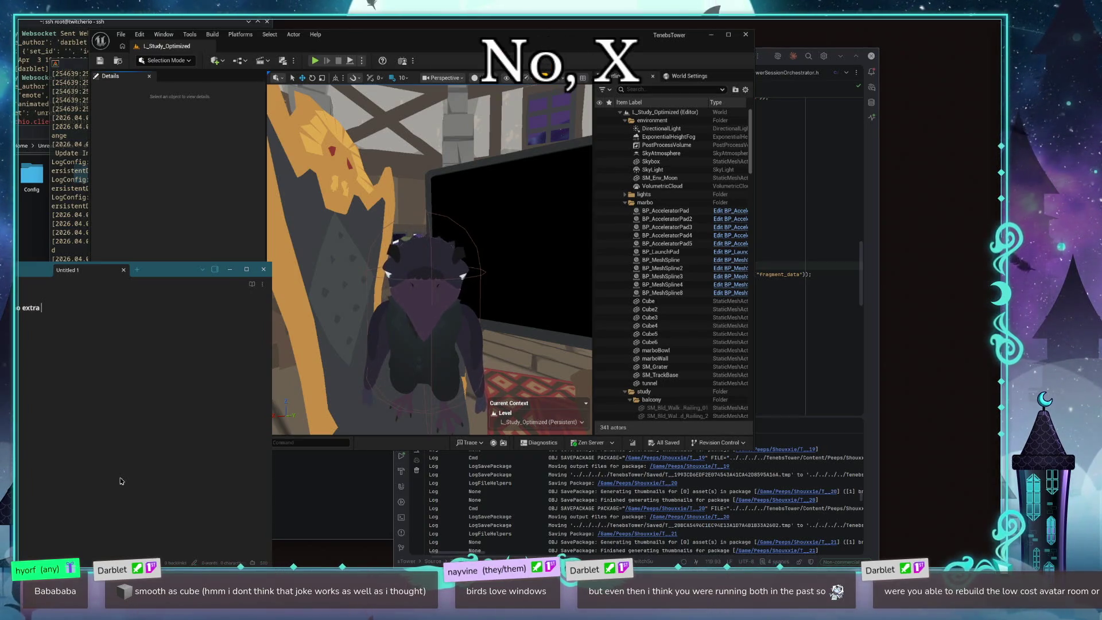
text(s:)
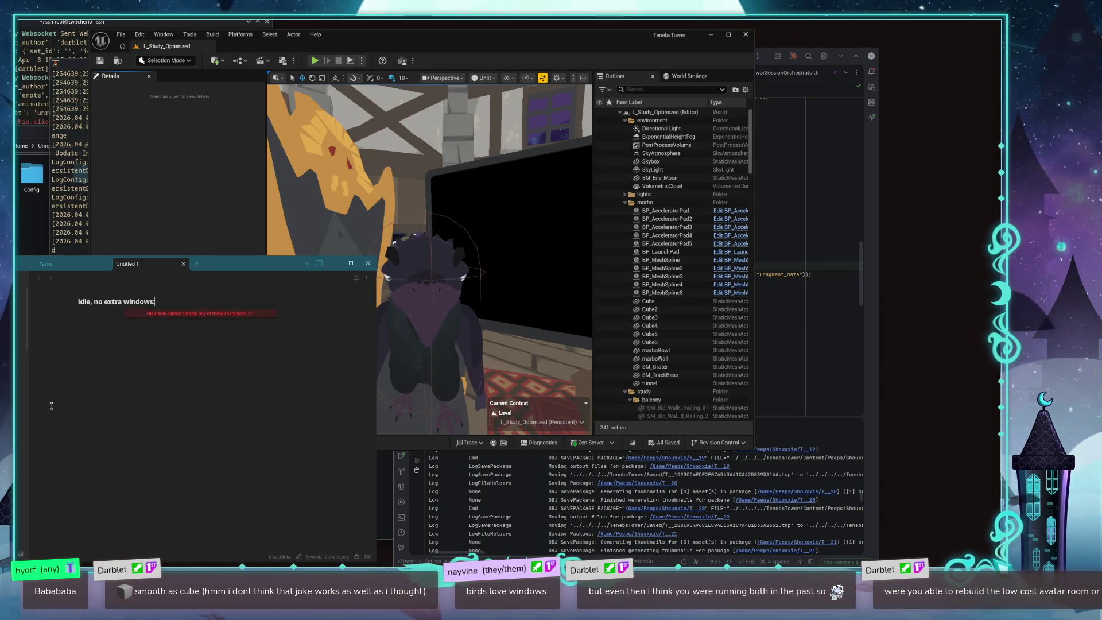
key(BackSpace)
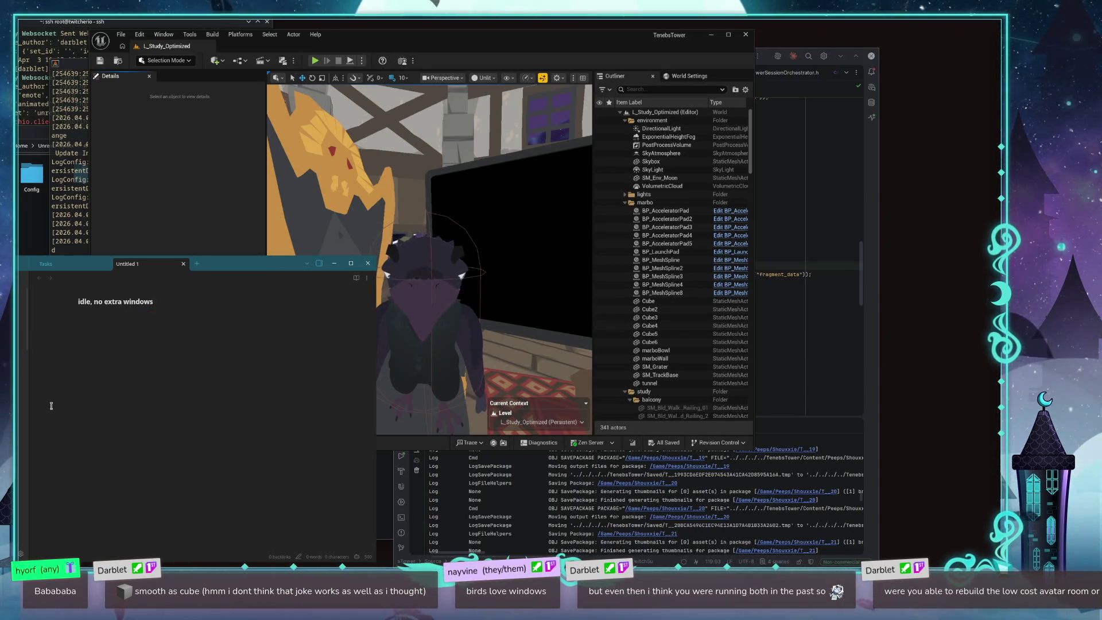
key(ctrl+a)
key(ctrl+c)
key(BackSpace)
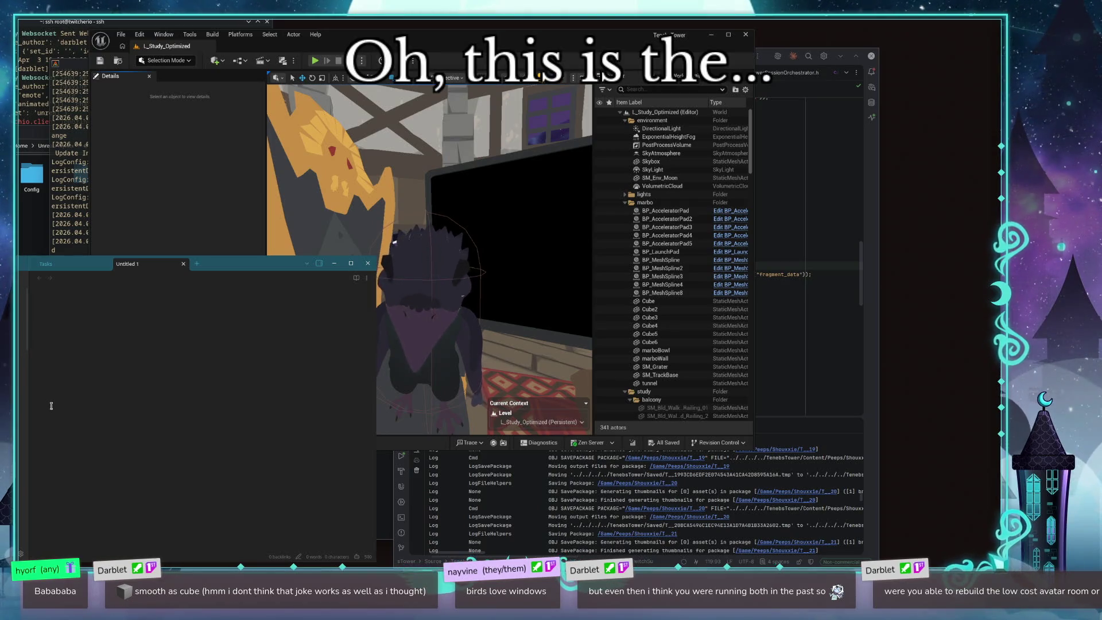
text(ue profiling)
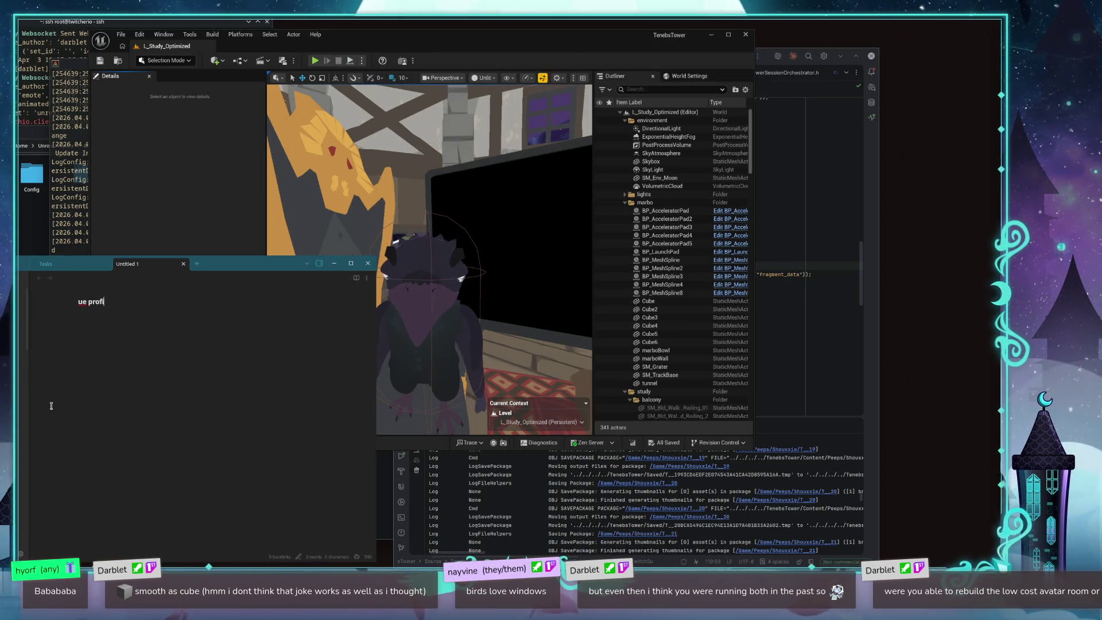
Step: Log 'idle, no extra windows: 44% 3200 mb vram' and begin the 'pie, no extra window:' line
key(Return)
key(ctrl+v)
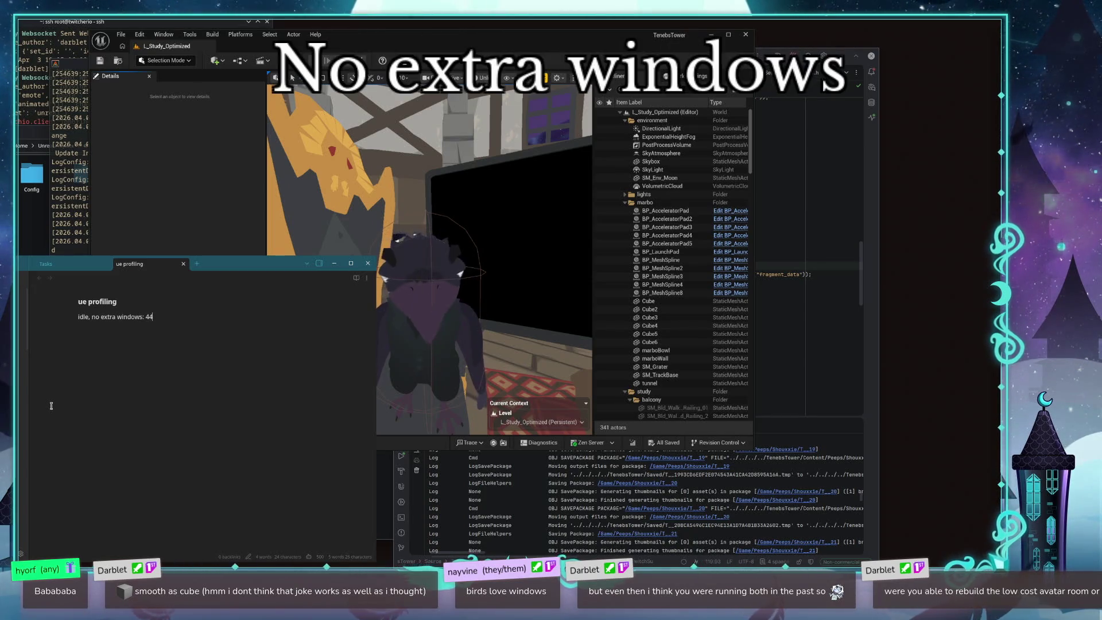
text(44%)
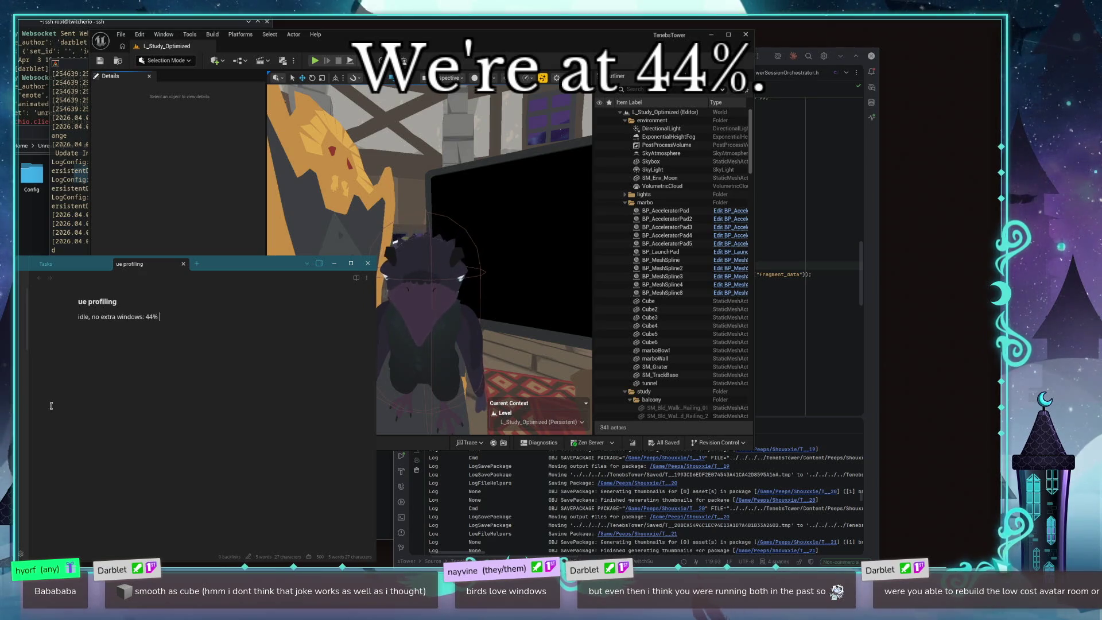
text( 3200 mb vram)
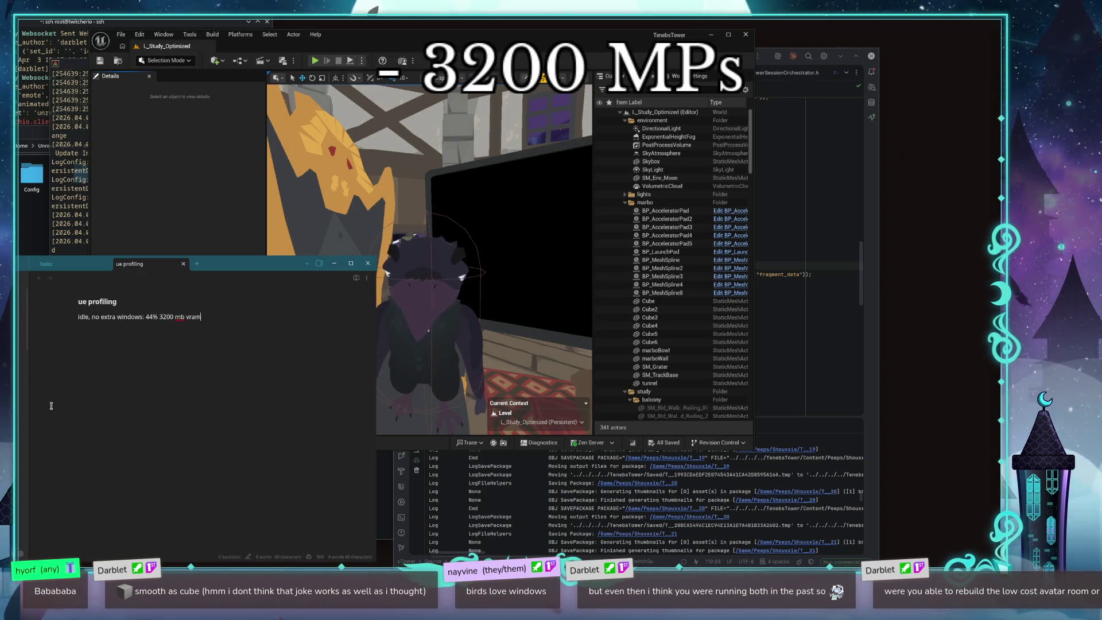
key(Return)
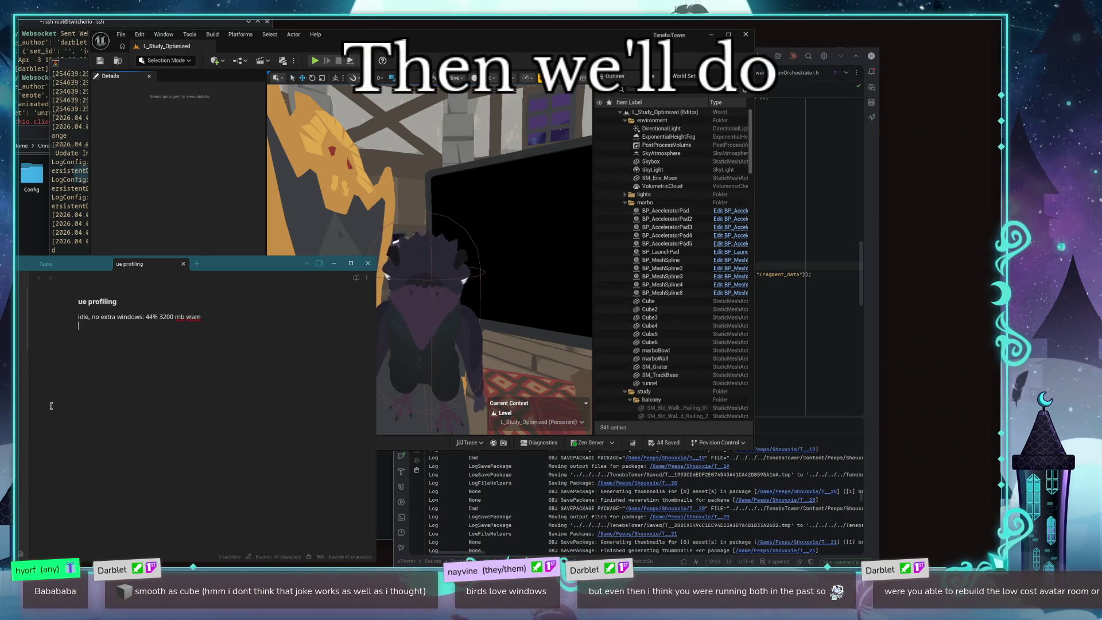
text(pie.)
text( no )
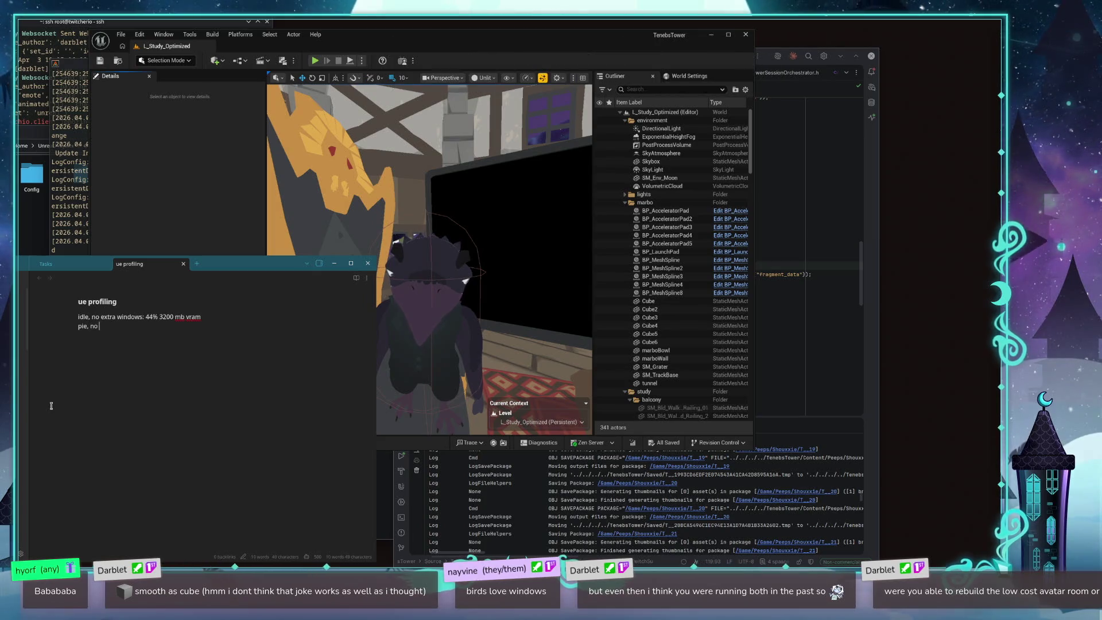
text( window)
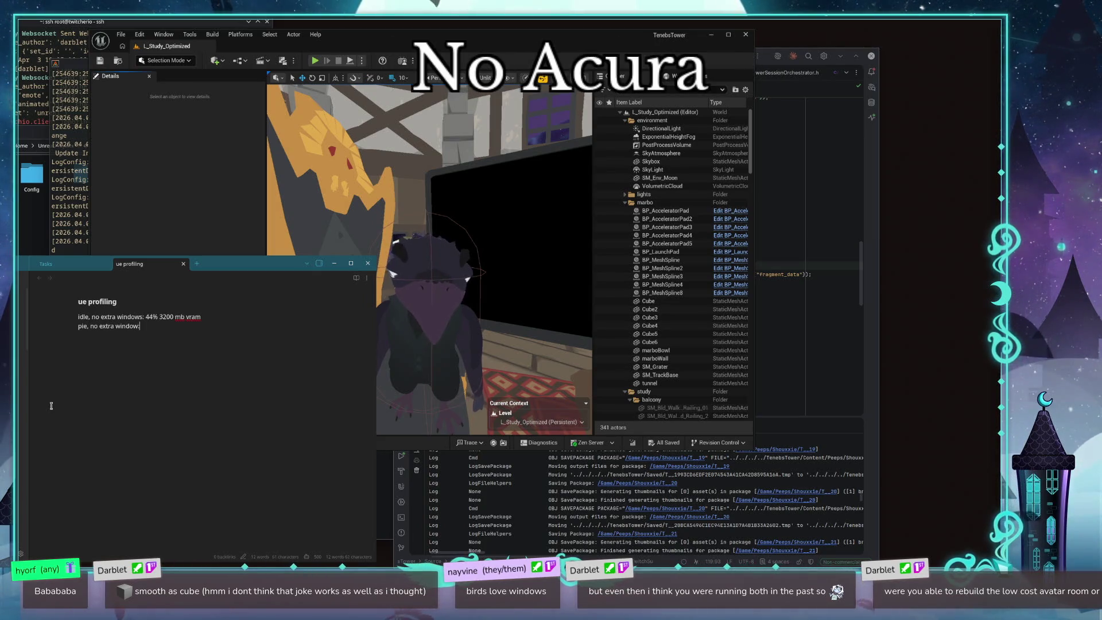
text(:)
Step: Unhook Open Window from Event BeginPlay in the level blueprint, compile, and start Play In Editor
click(424, 275)
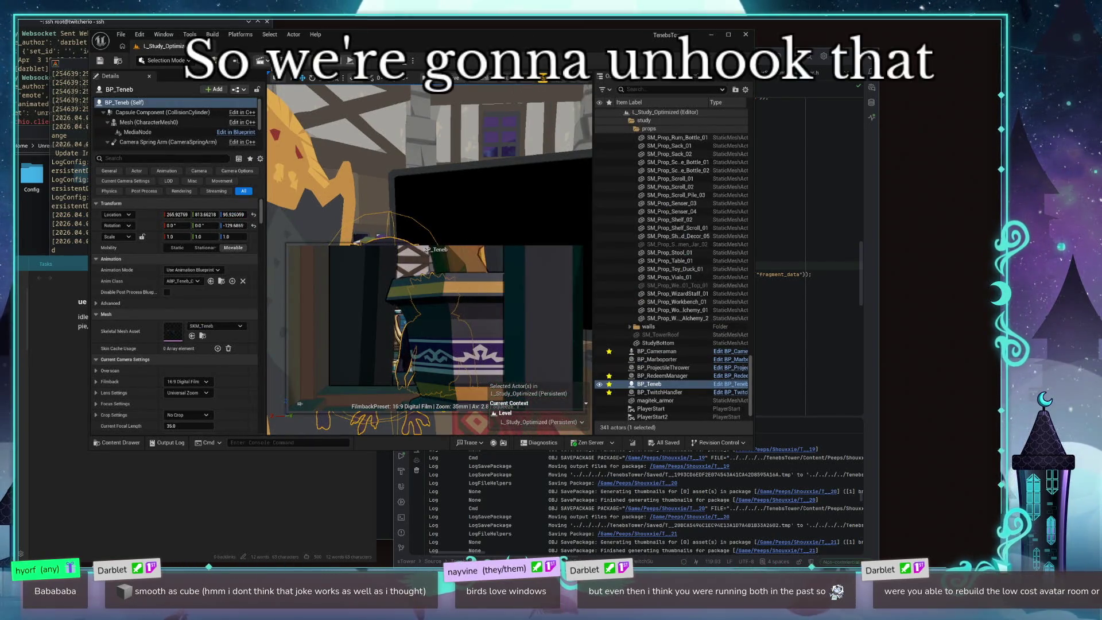
click(238, 60)
click(299, 120)
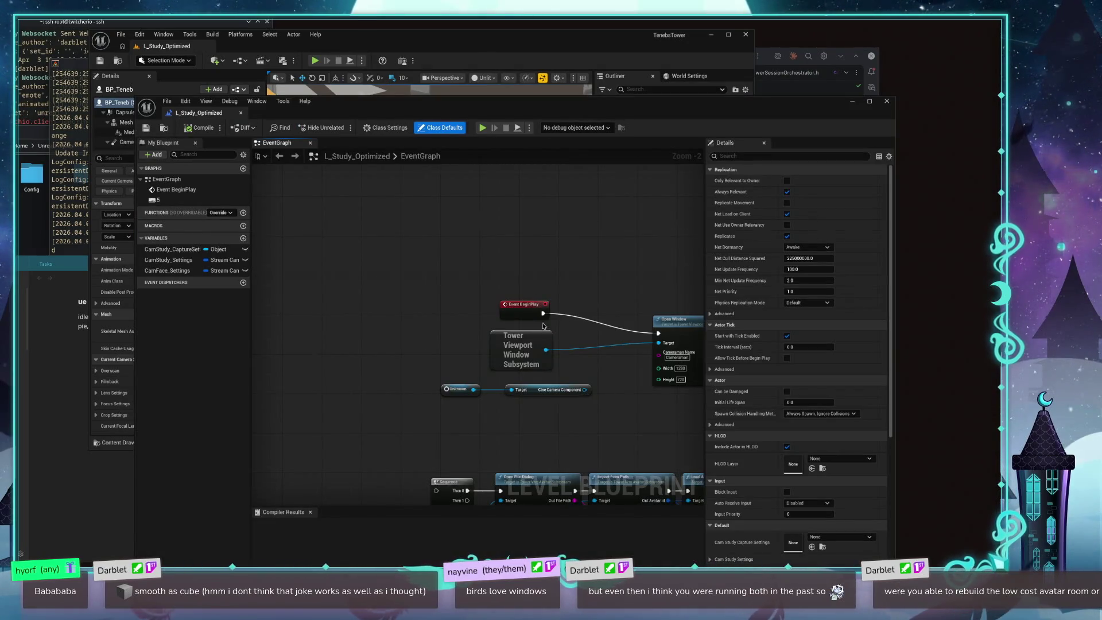
alt+click(543, 314)
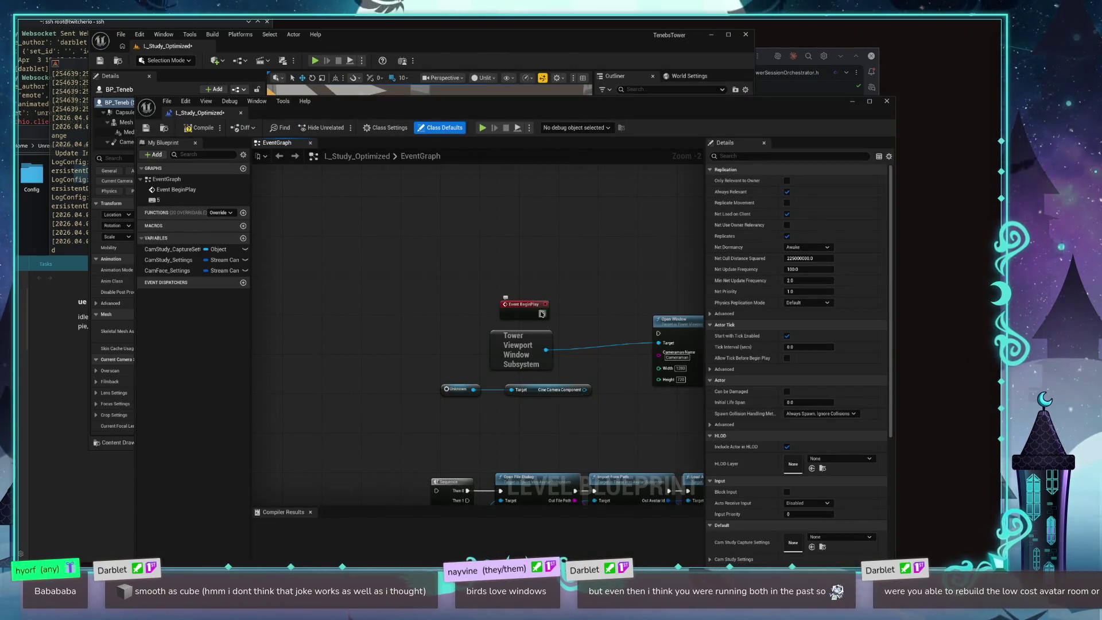
click(196, 130)
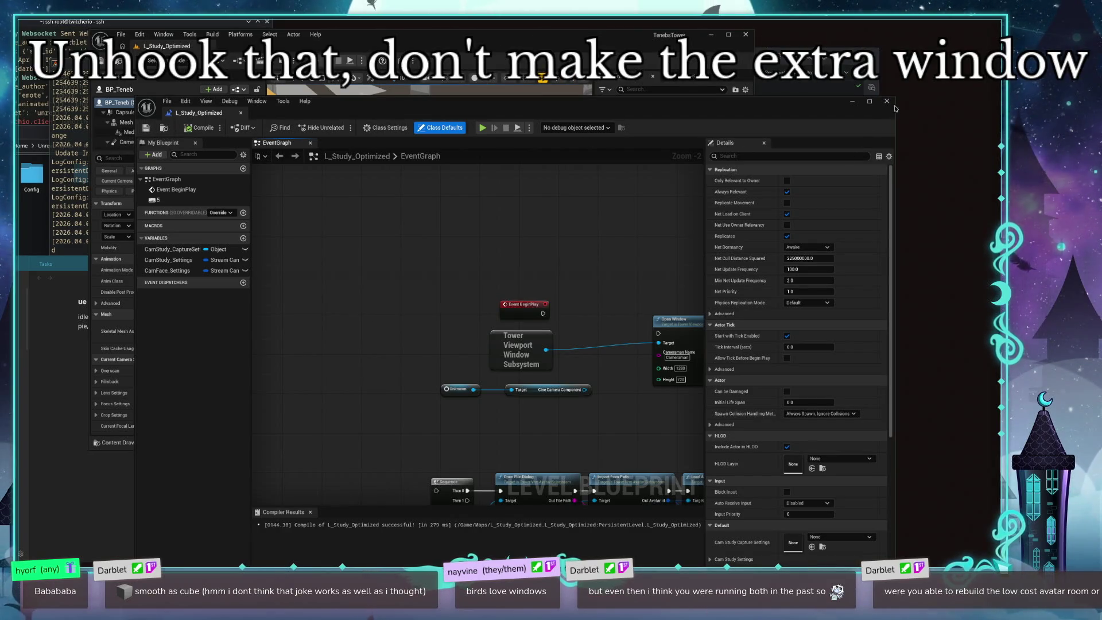
click(887, 102)
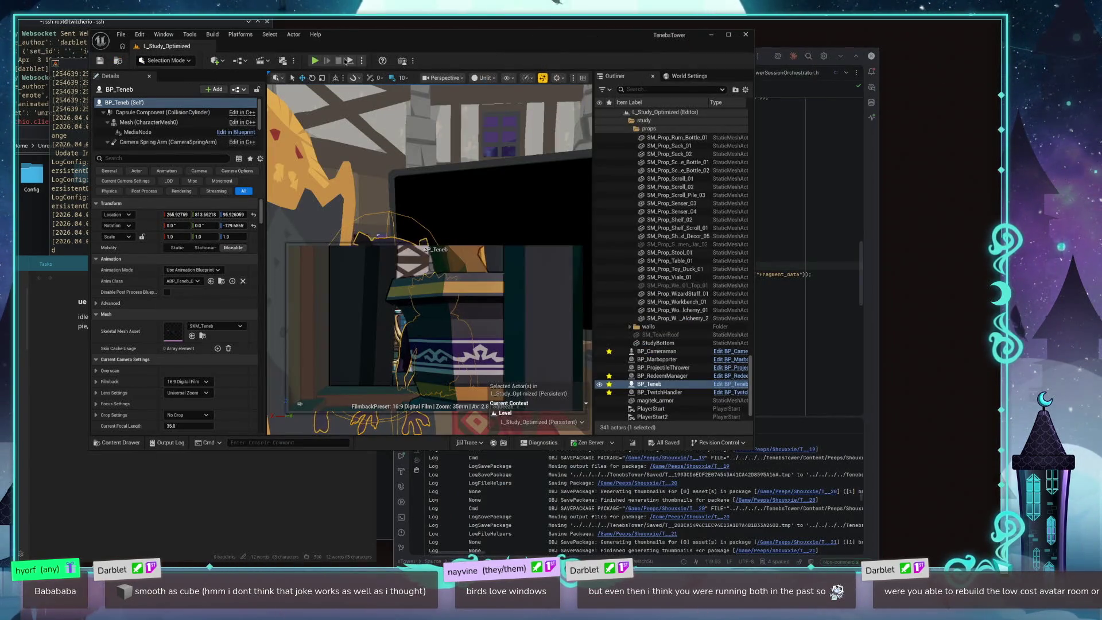
click(315, 60)
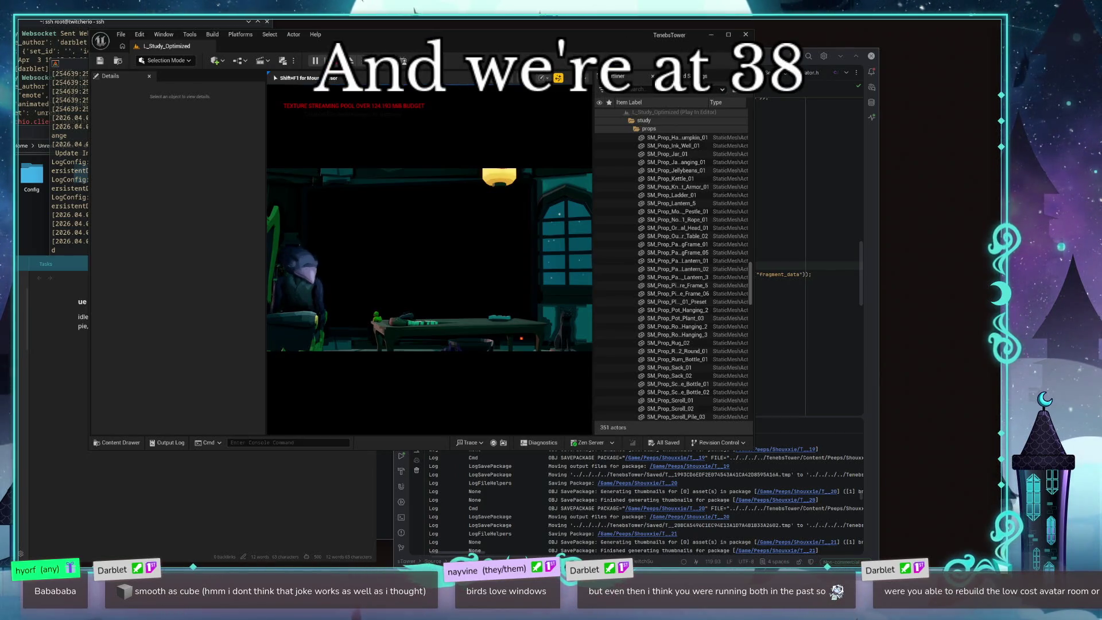
Step: Eject from the player with F8 to fly the camera freely around the running level
key(F8)
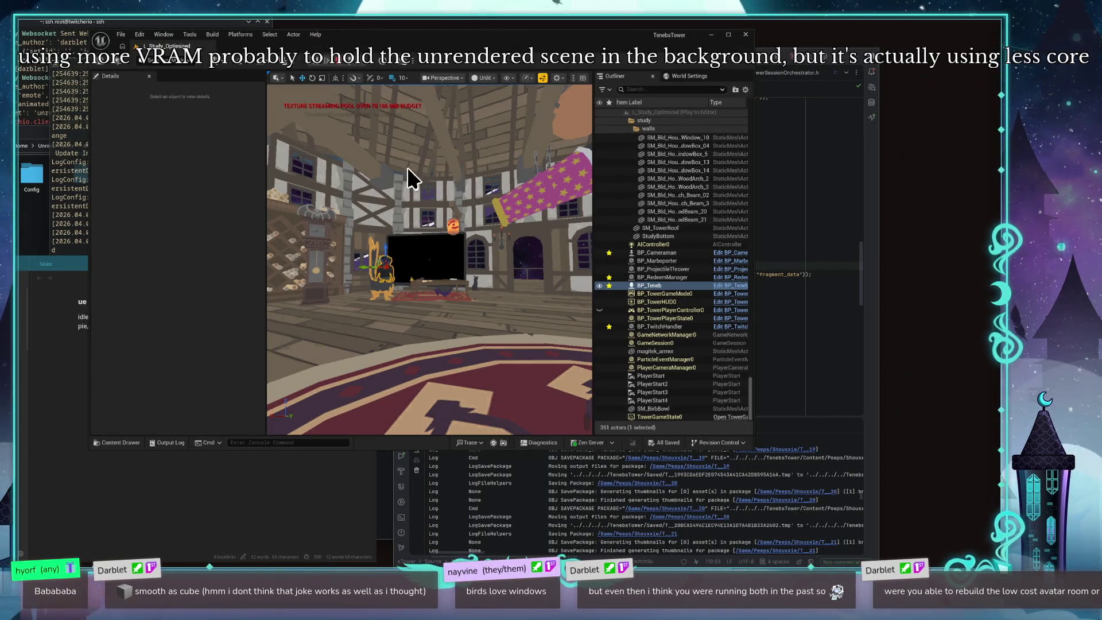
Step: Complete the line as '55% 3800 mb vram', begin 'pie, with extra window:', and stop the play session
click(149, 336)
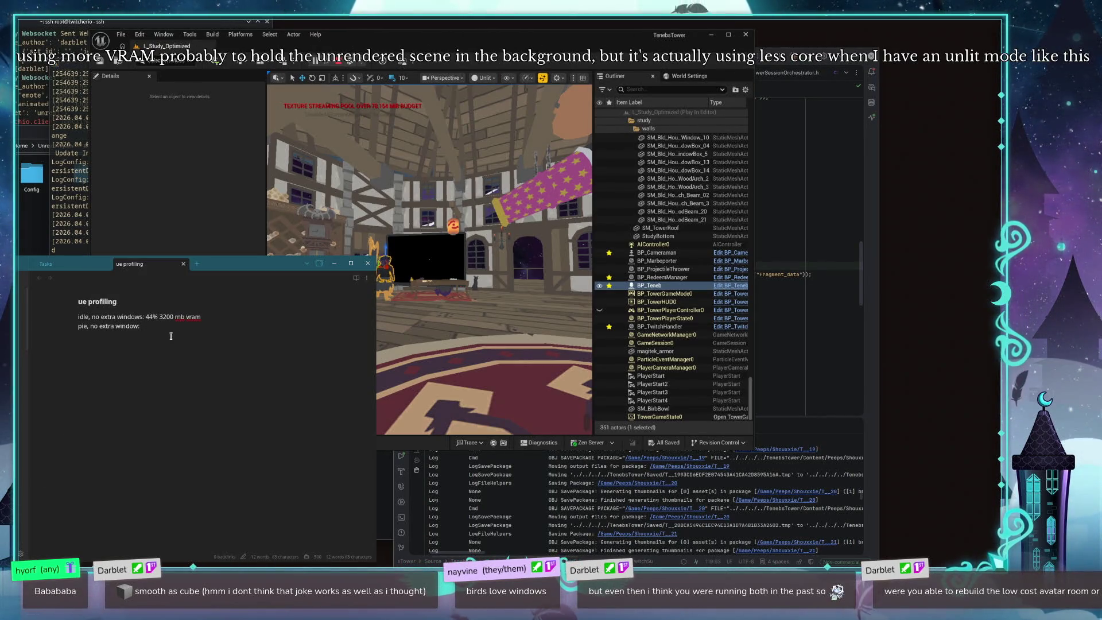
text(55%)
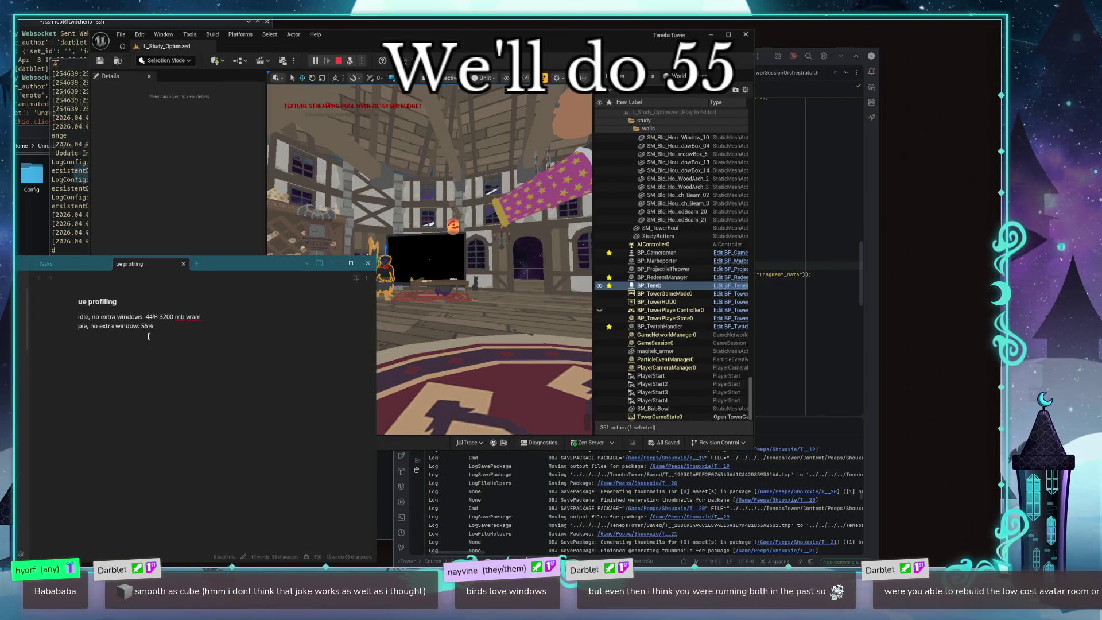
text( 280)
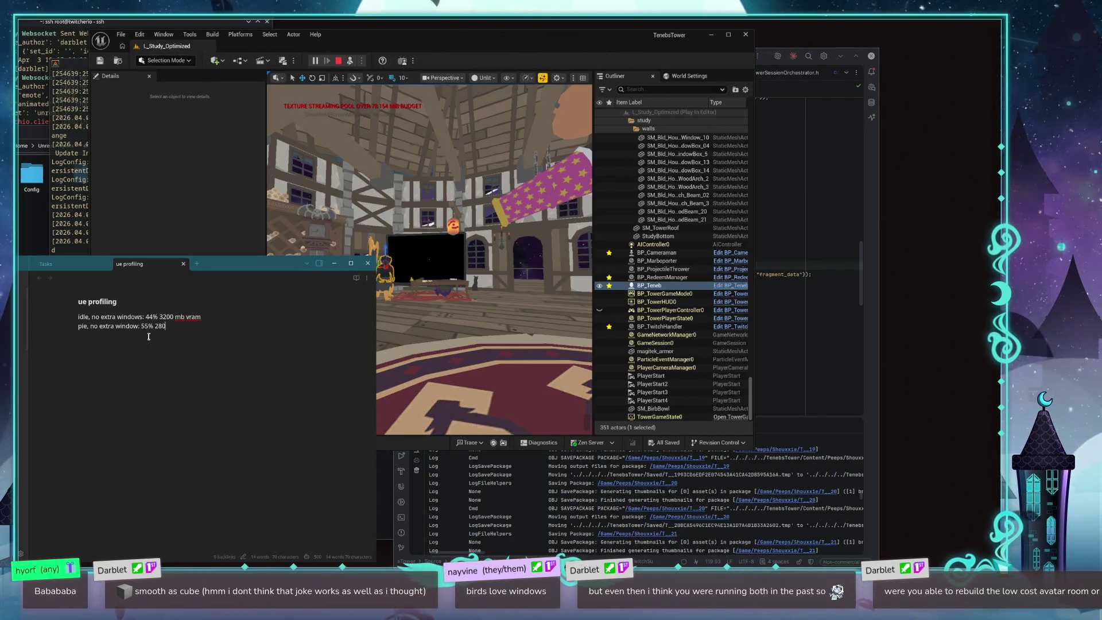
key(BackSpace)
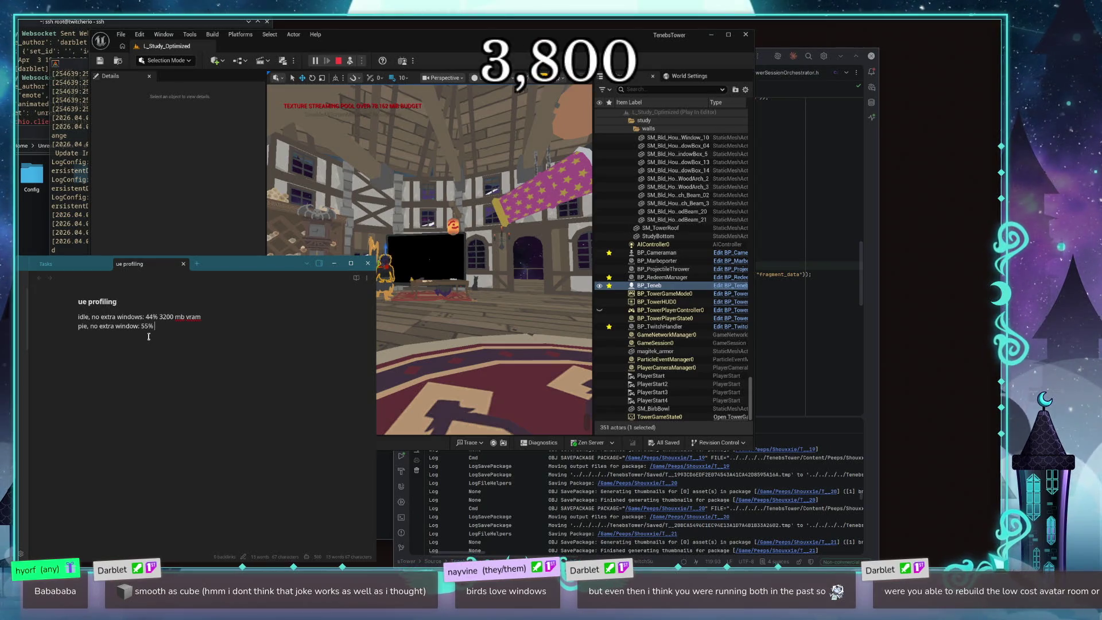
text(3800 mbvram)
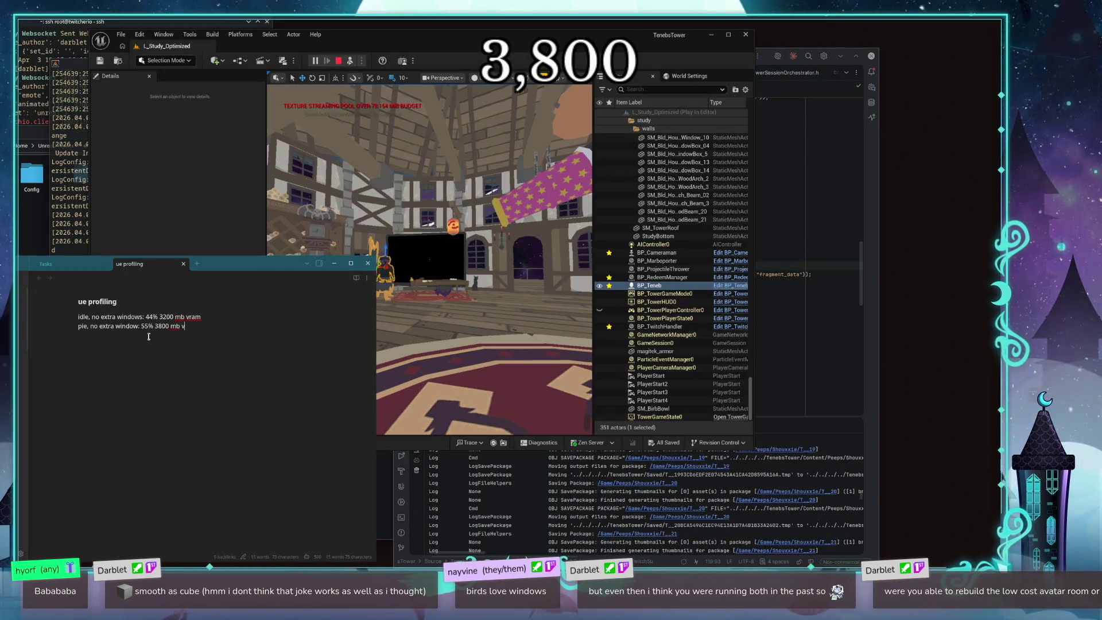
key(Return)
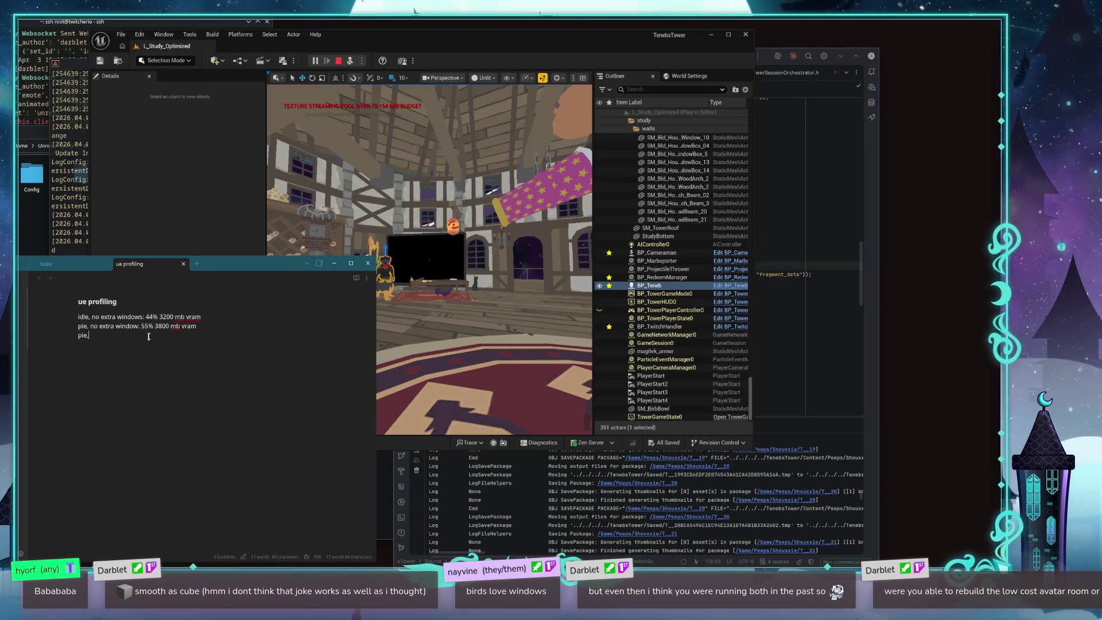
text(pie, with extra window:)
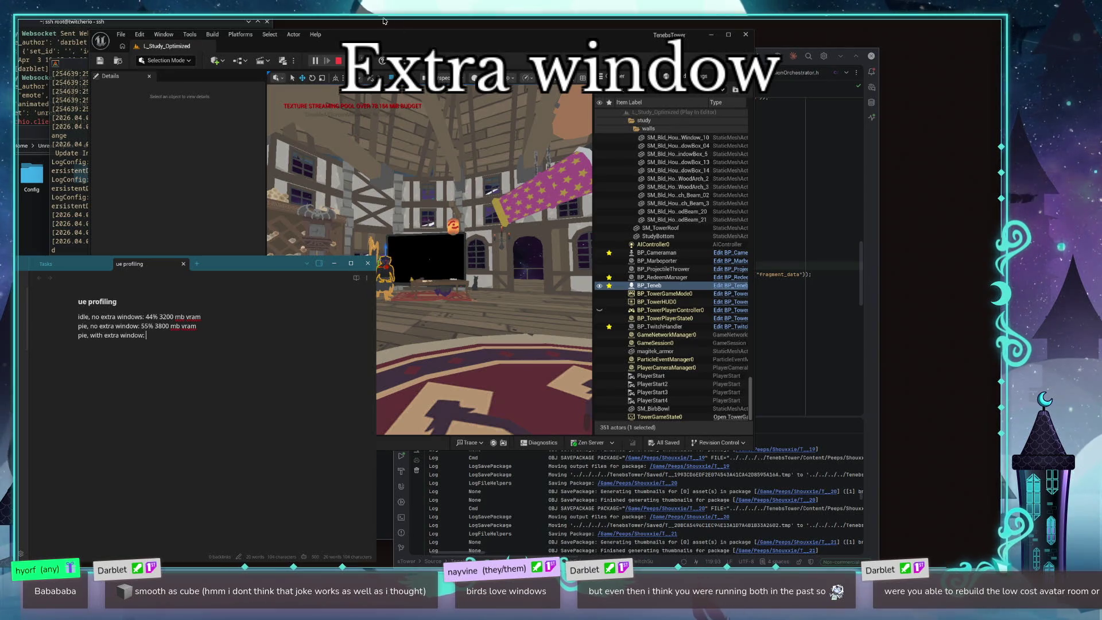
click(338, 61)
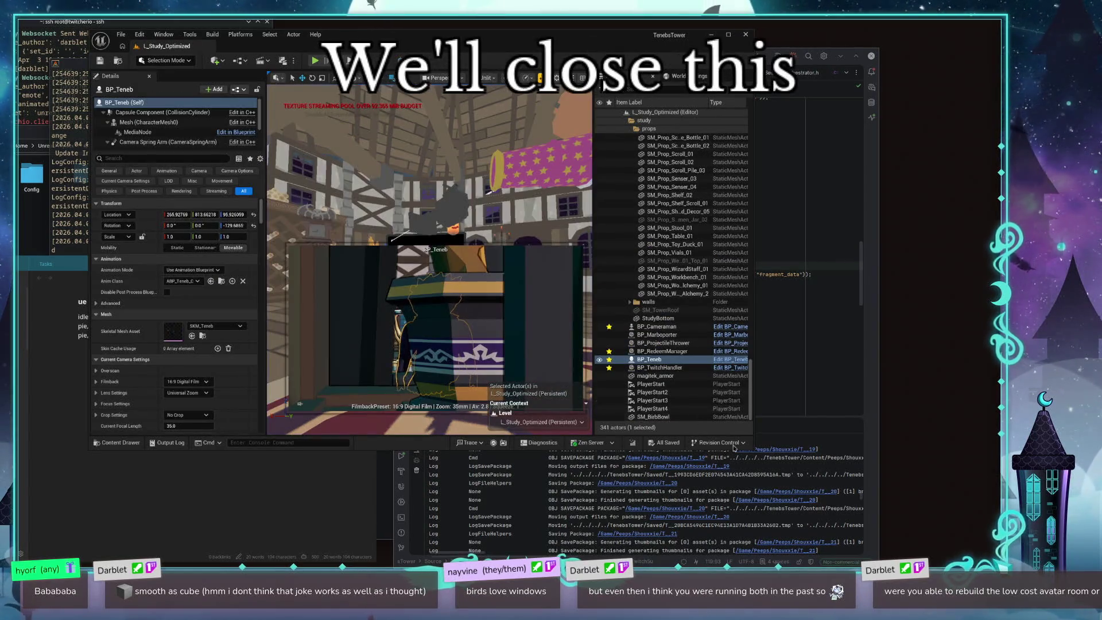
Step: Open the level blueprint for L_Study_Optimized
drag(167, 39, 183, 39)
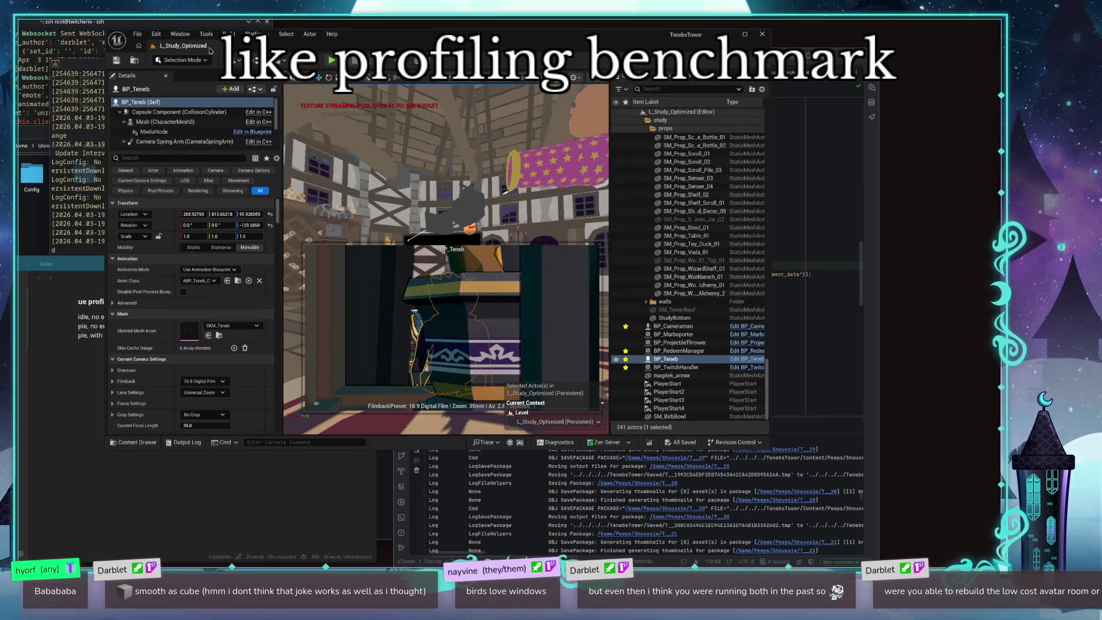
click(156, 34)
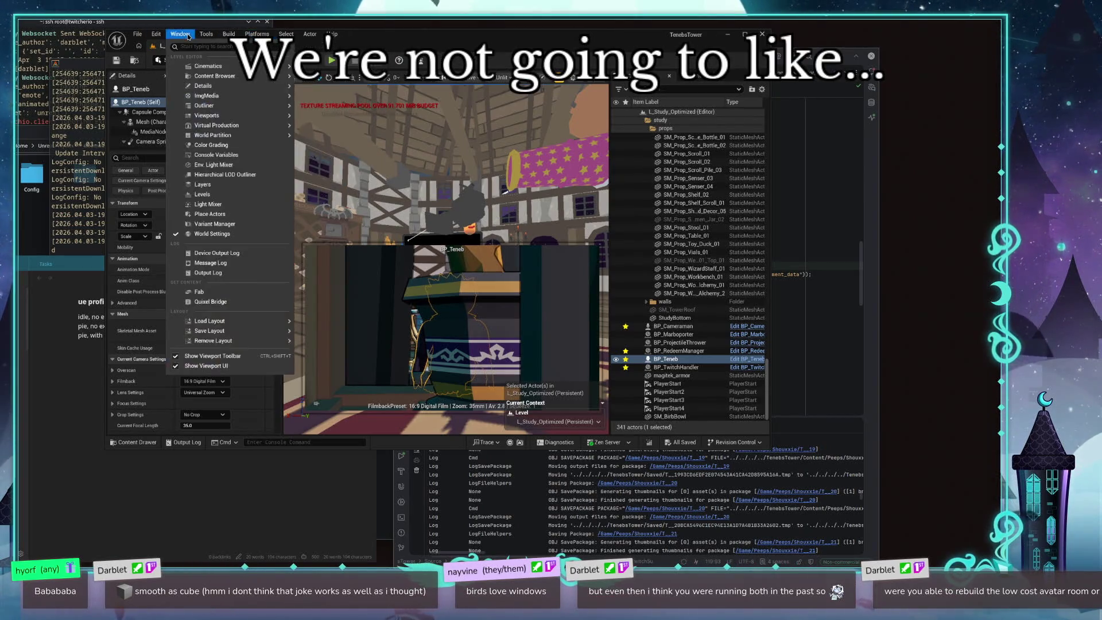
click(188, 36)
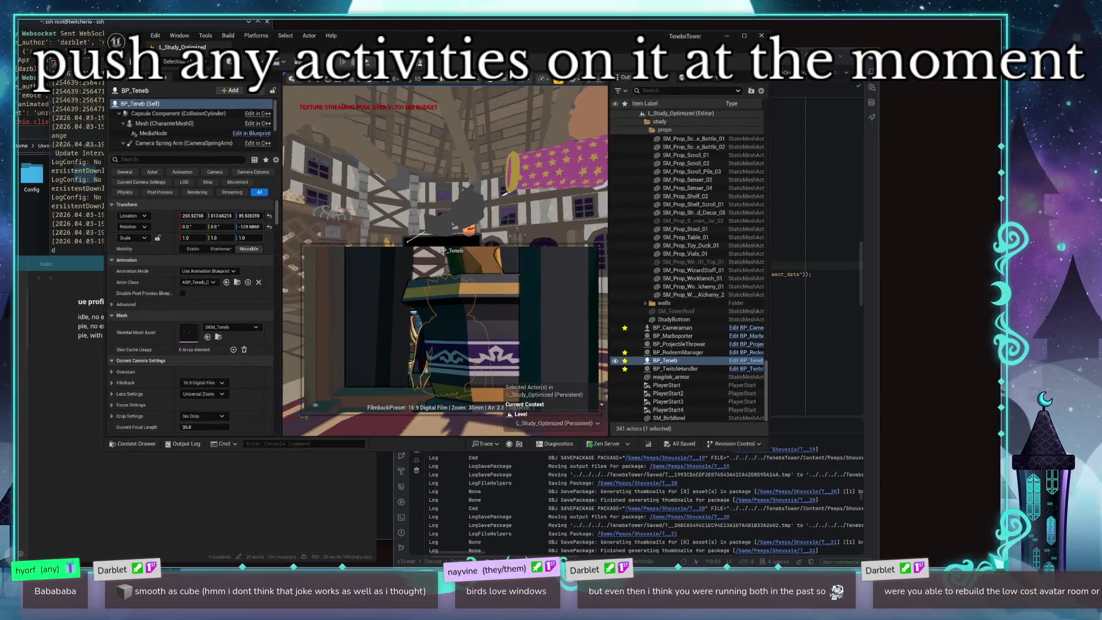
click(270, 62)
click(308, 116)
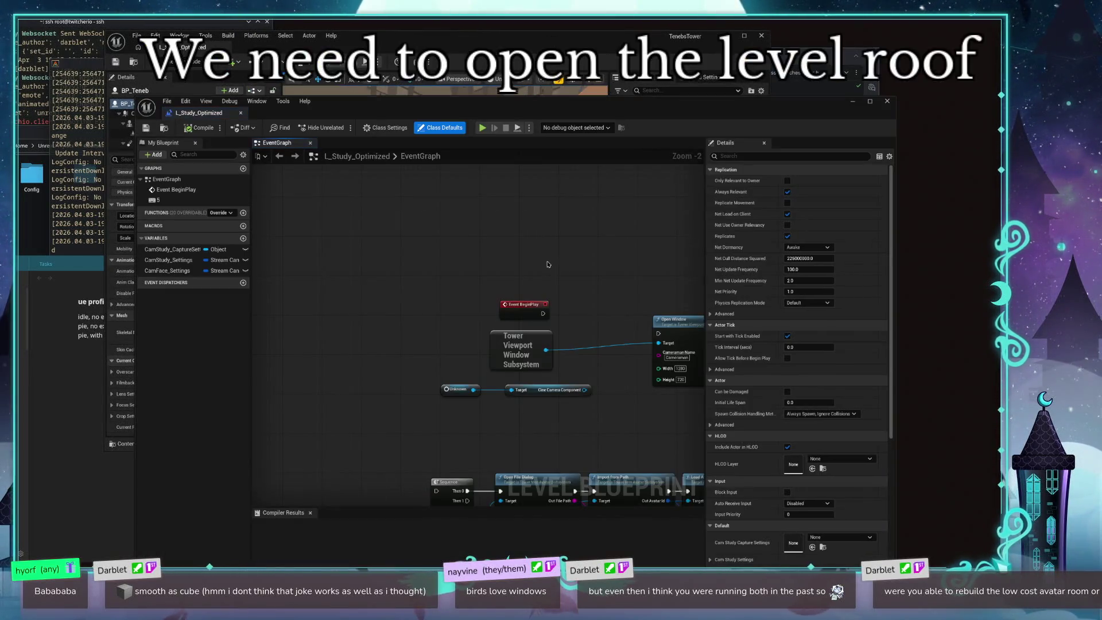
Step: Wire Event BeginPlay to Open Window, compile, save the map, and play the level
drag(542, 314, 658, 332)
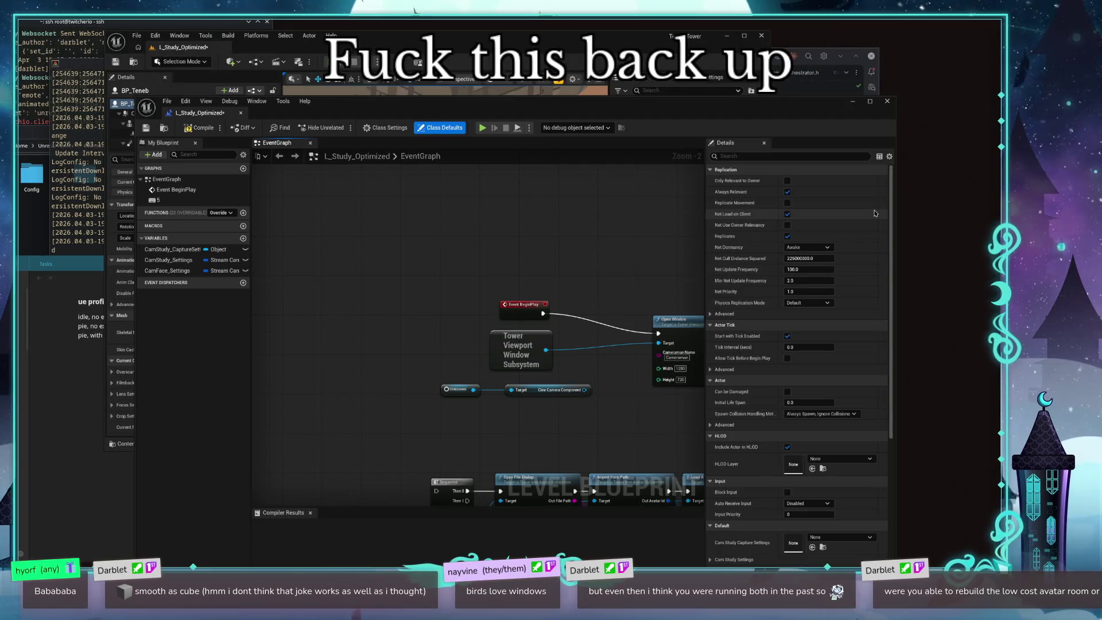
click(198, 127)
click(147, 128)
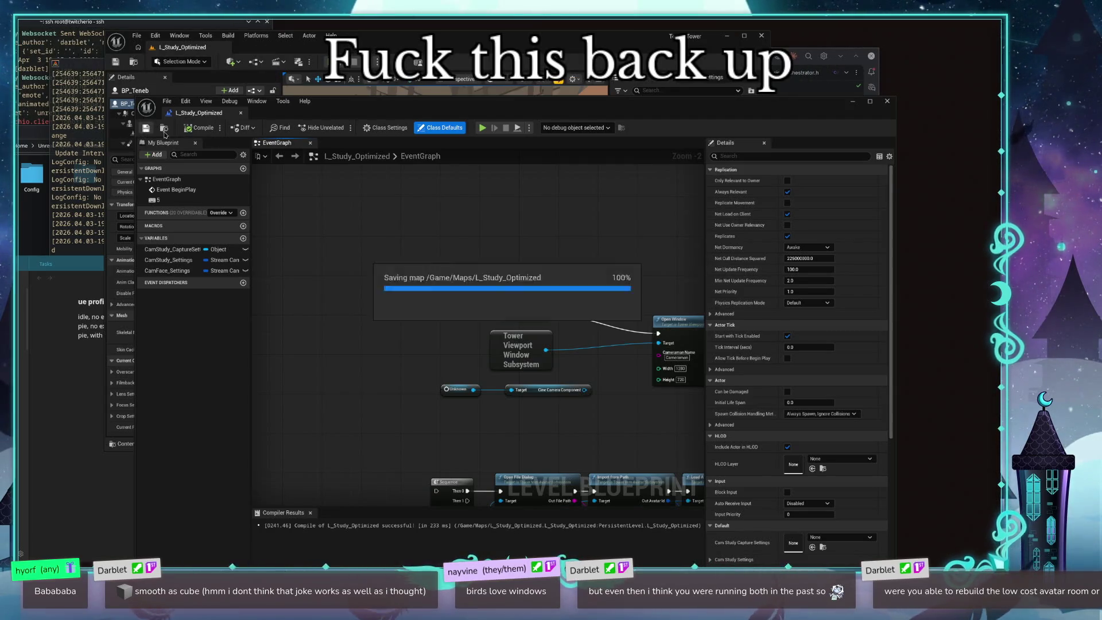
click(887, 101)
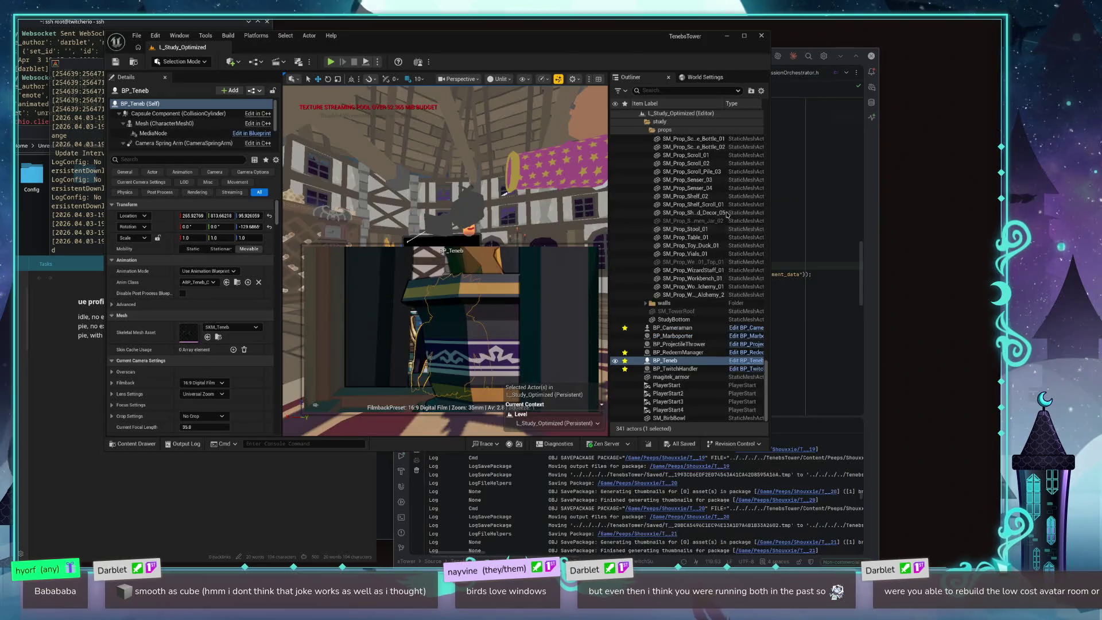
click(331, 61)
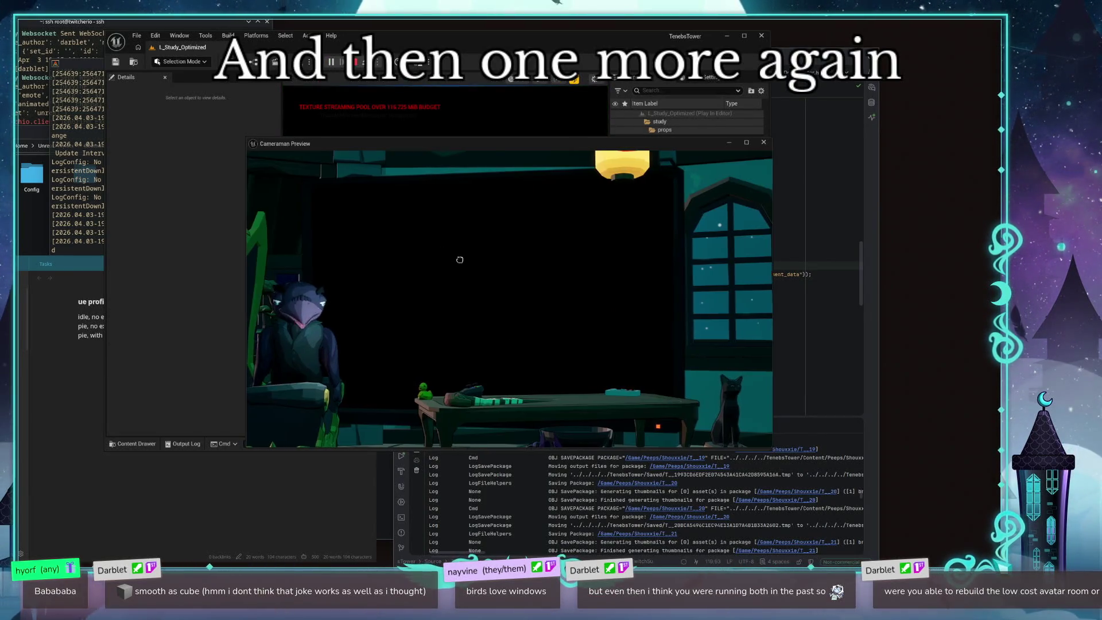
Step: Move the Cameraman Preview window to the right and bring the profiling notes forward
drag(457, 256, 644, 255)
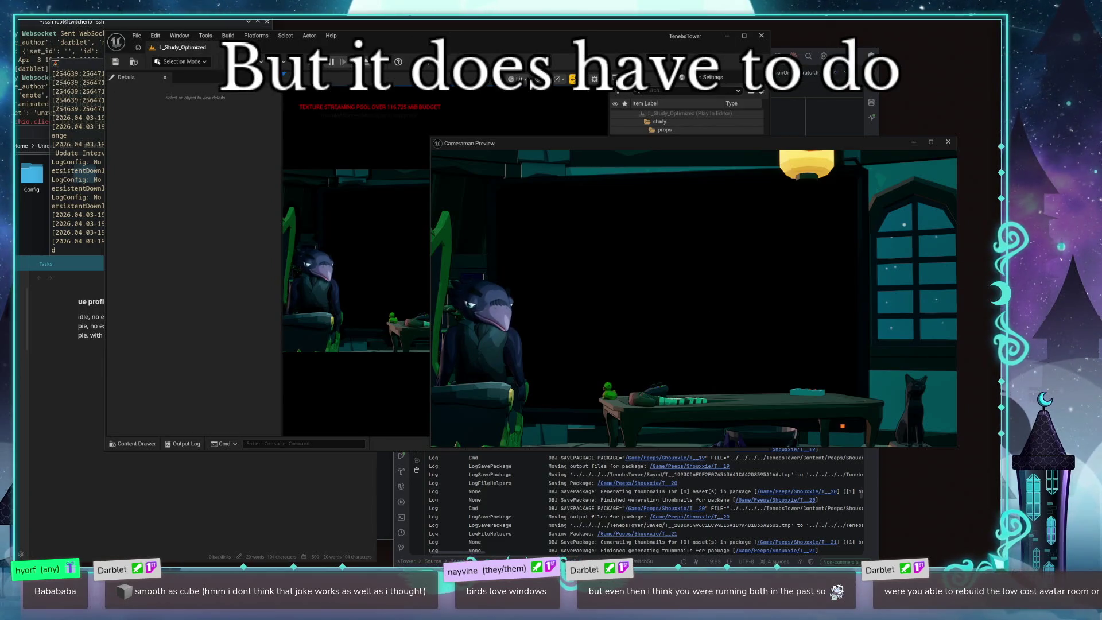
click(80, 356)
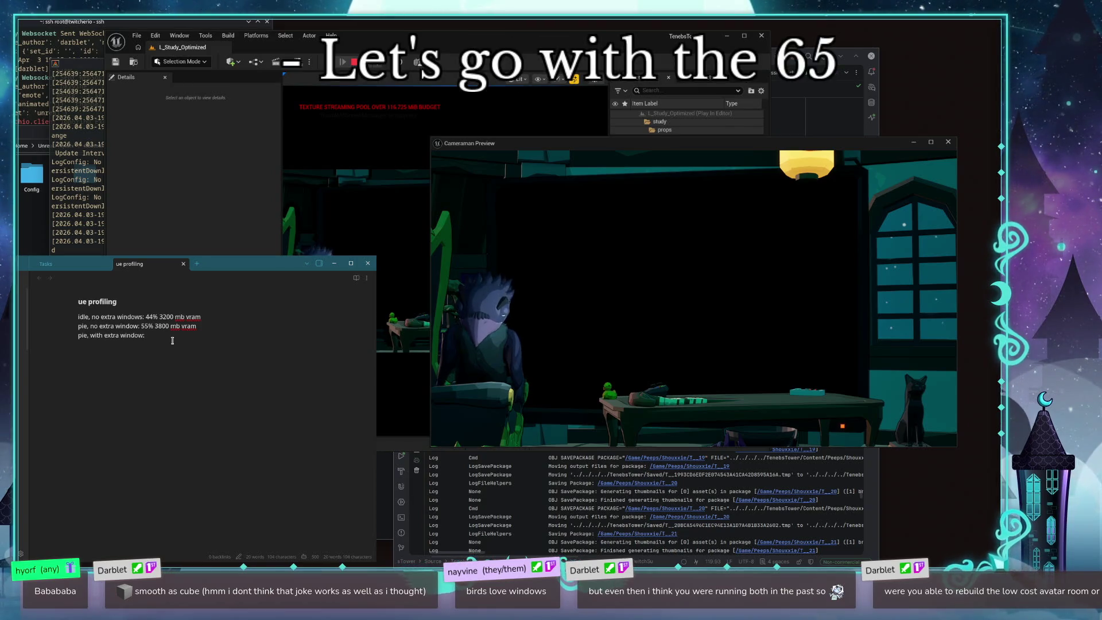
Step: Add '65% 4200 mb vram' to the extra-window line, select both PIE lines, and move the notes down-left
text(65%)
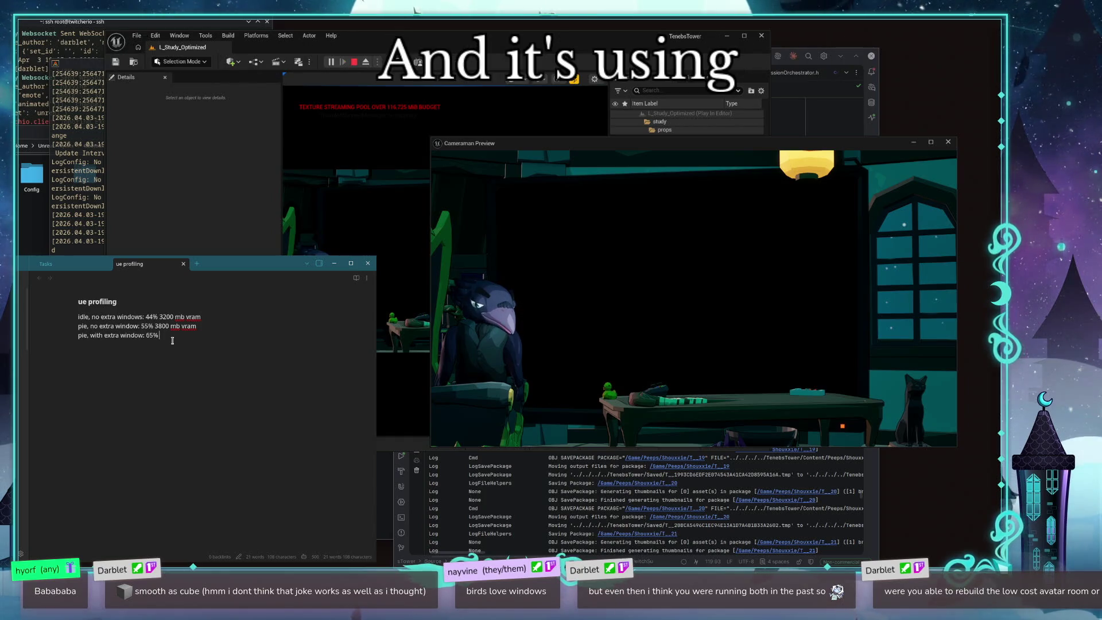
text( 4200)
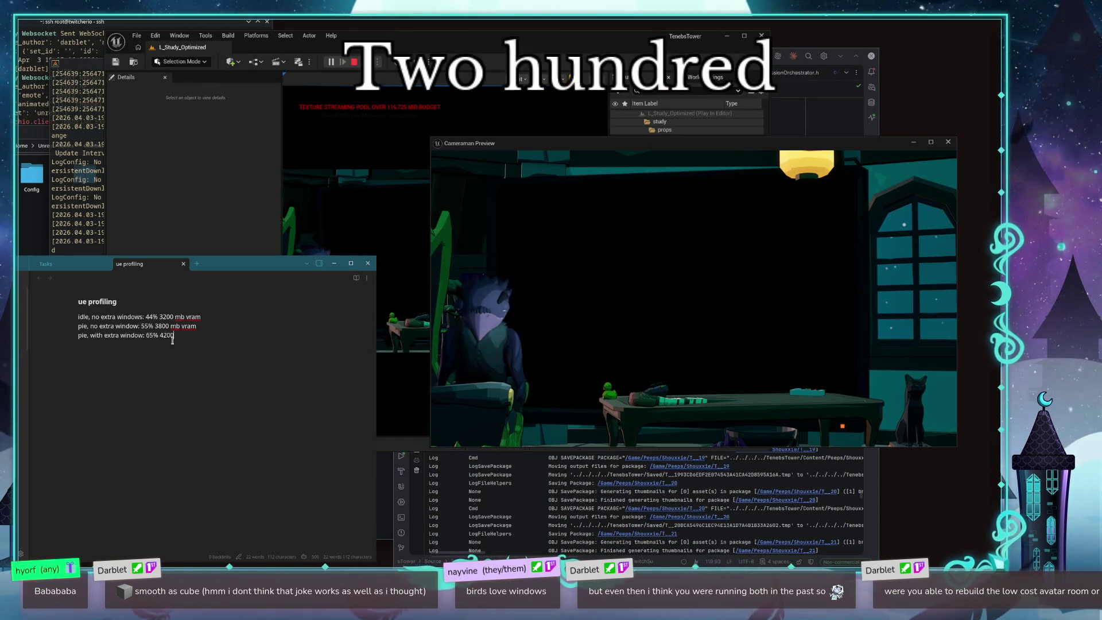
text( mb vram)
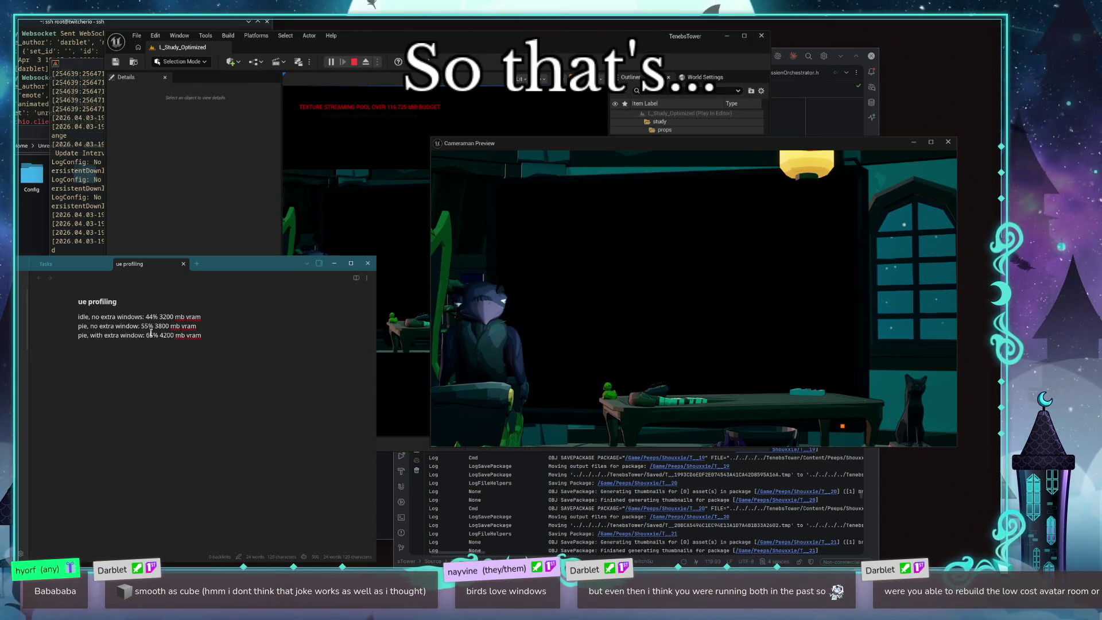
drag(218, 337, 73, 324)
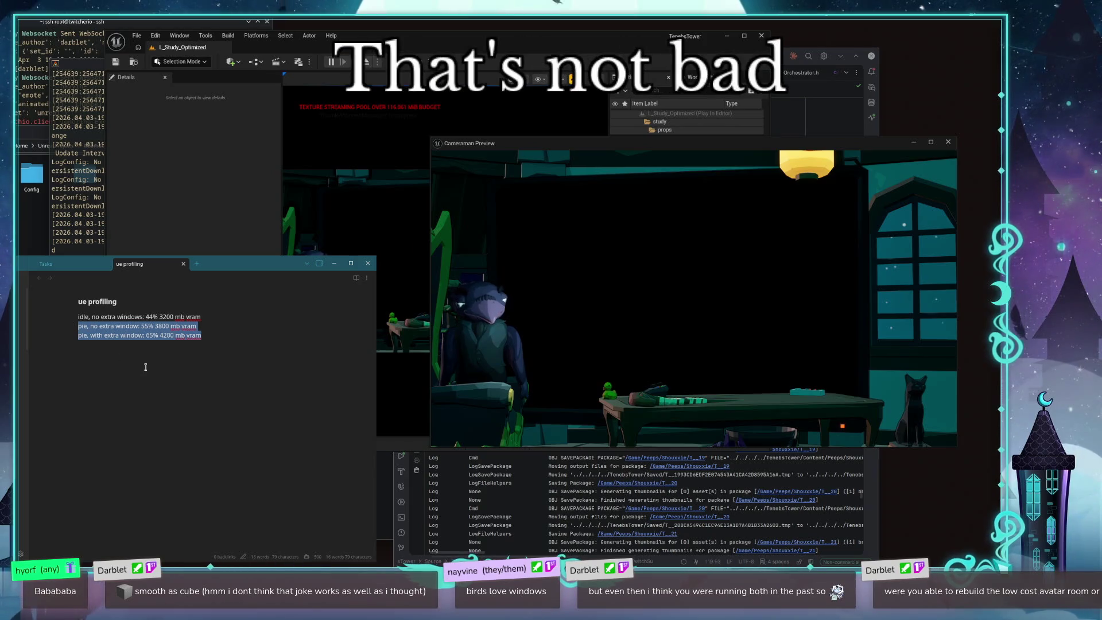
drag(249, 266, 218, 298)
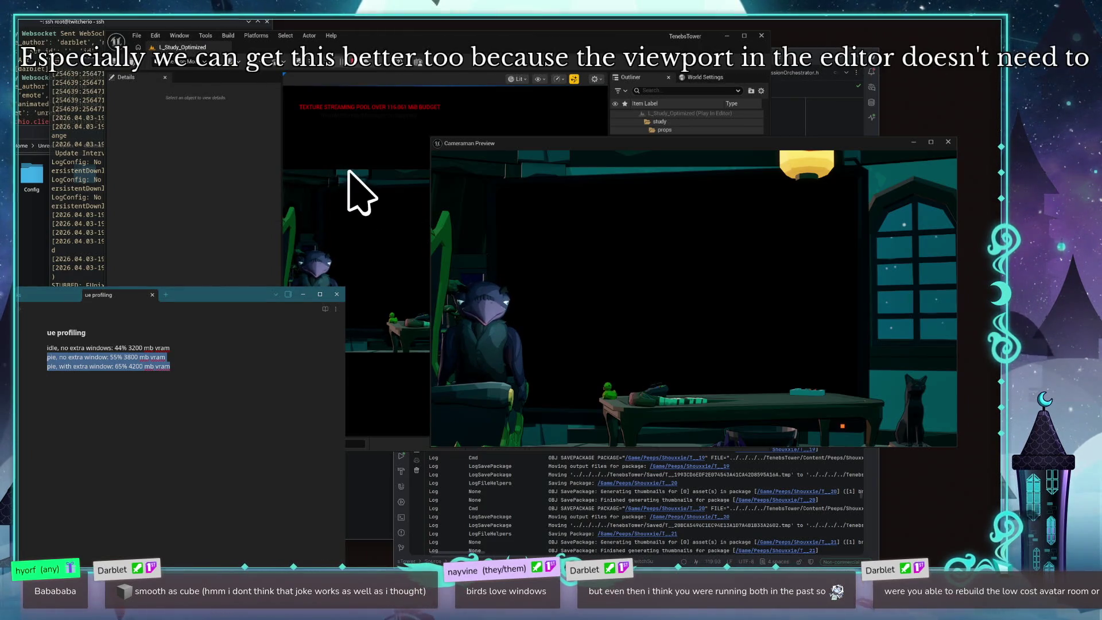
Step: Switch the running game view to Unlit shading with F2, then stop the session with Esc
click(313, 175)
key(F2)
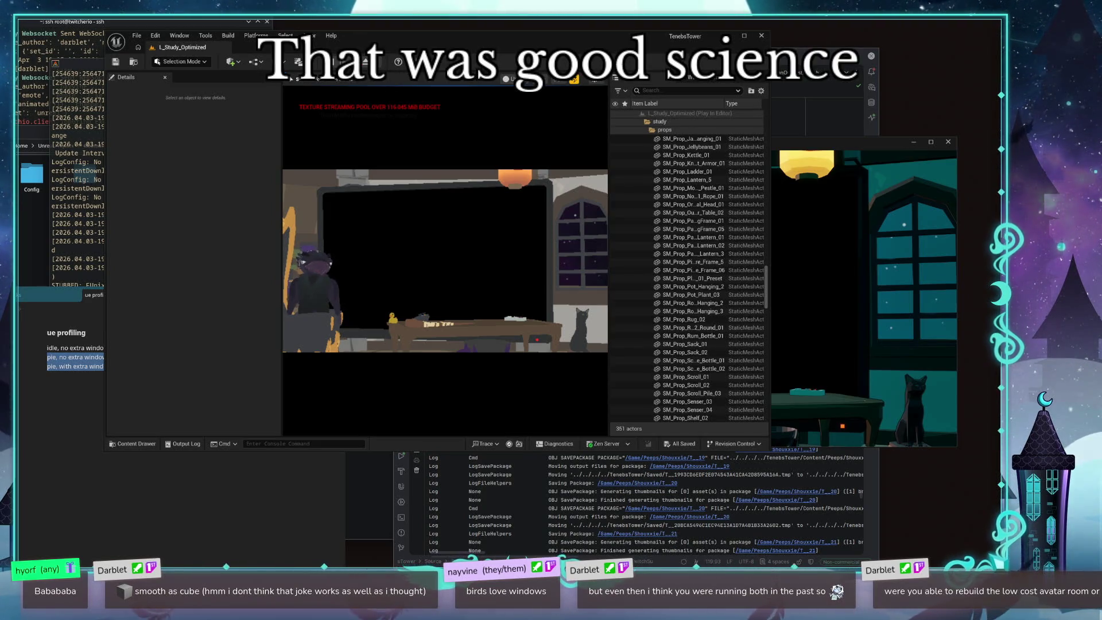
key(Escape)
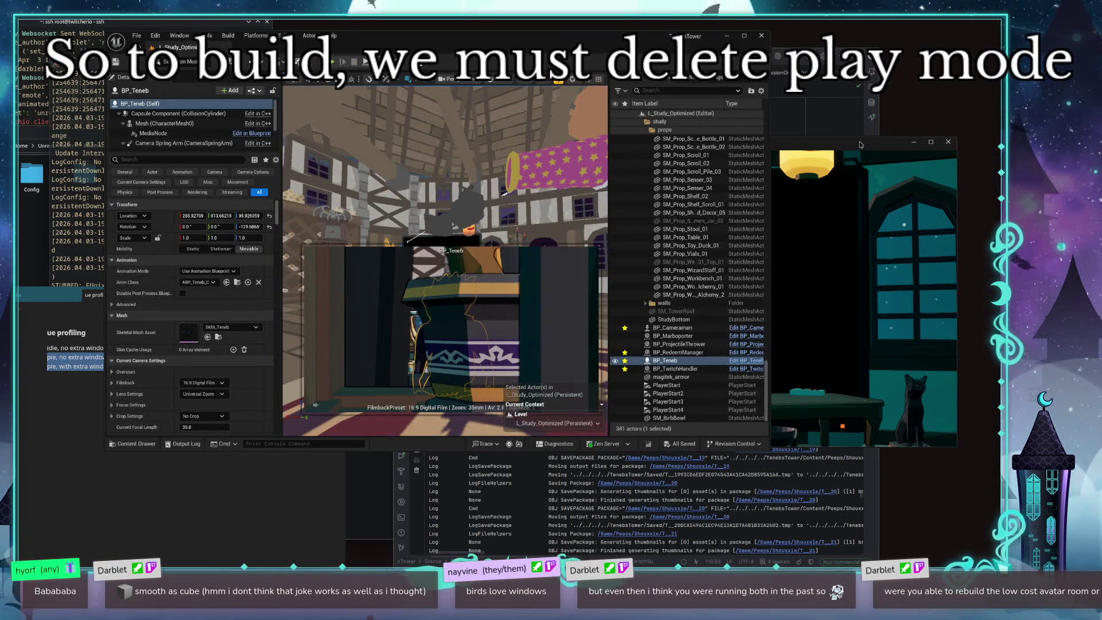
Step: Close the leftover Cameraman Preview window and open the play mode options beside Play
mouse_move(858, 142)
mouse_down()
mouse_move(874, 300)
mouse_move(877, 243)
mouse_up()
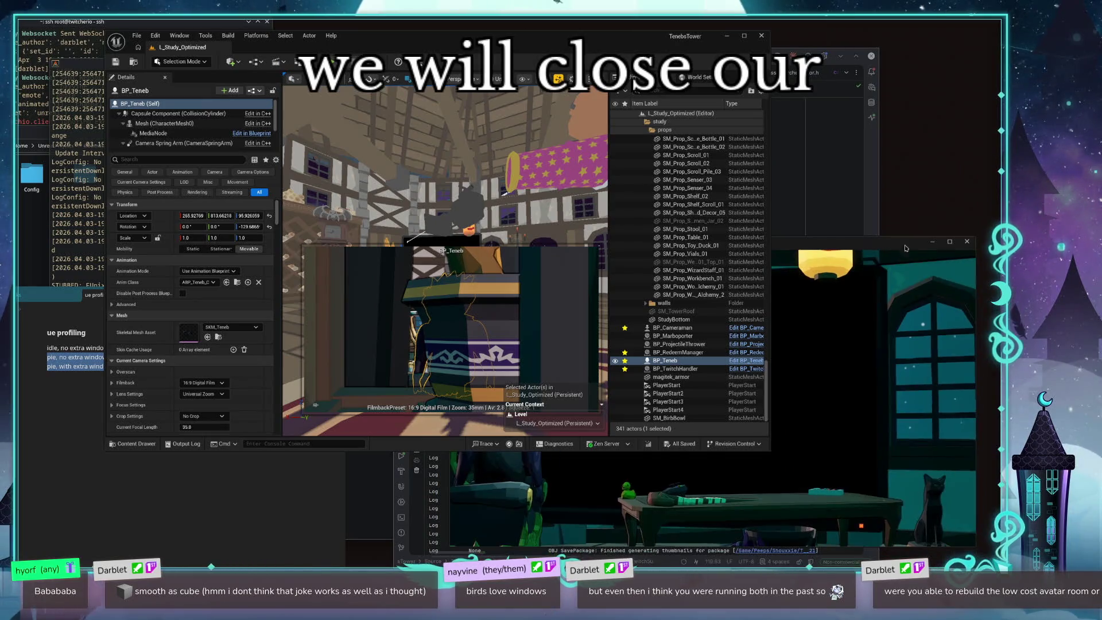
click(967, 242)
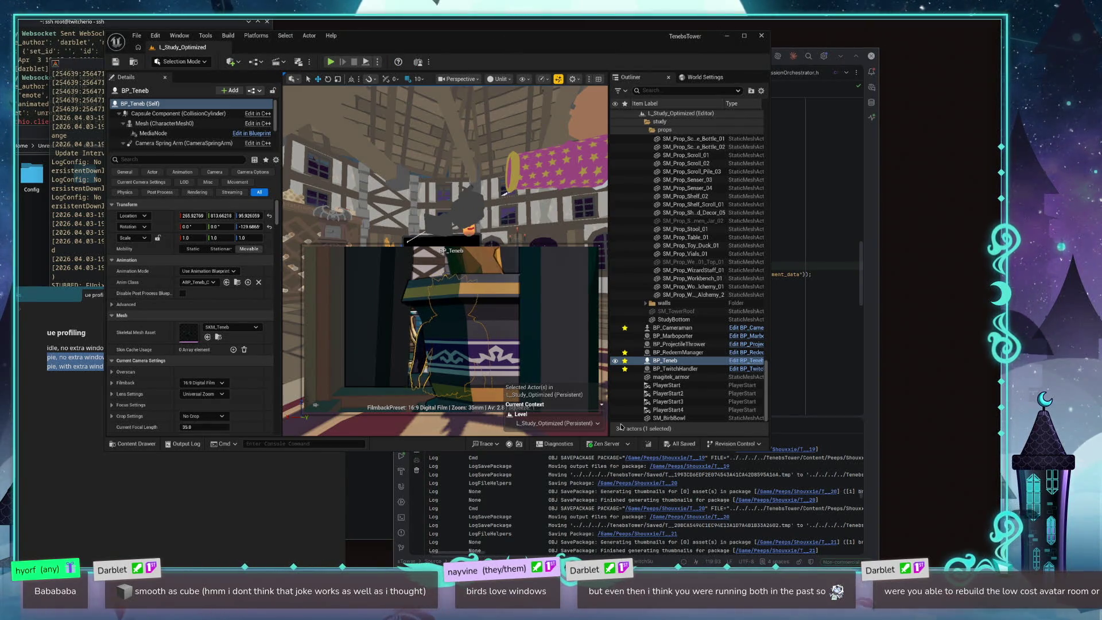
mouse_move(409, 152)
mouse_down()
mouse_move(422, 135)
mouse_move(411, 144)
mouse_up()
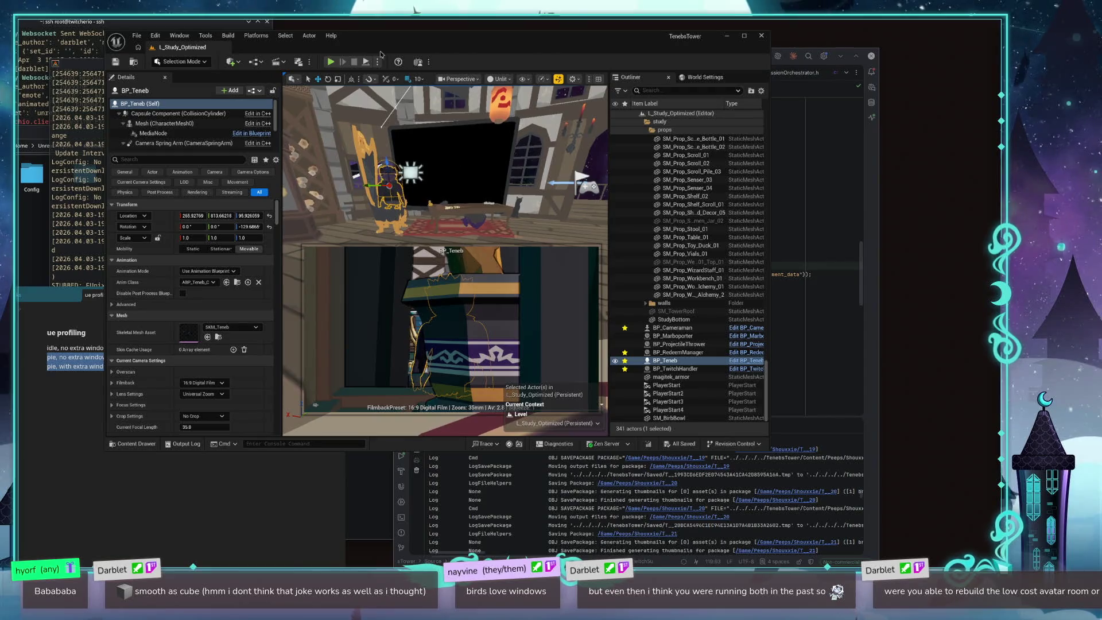
click(377, 62)
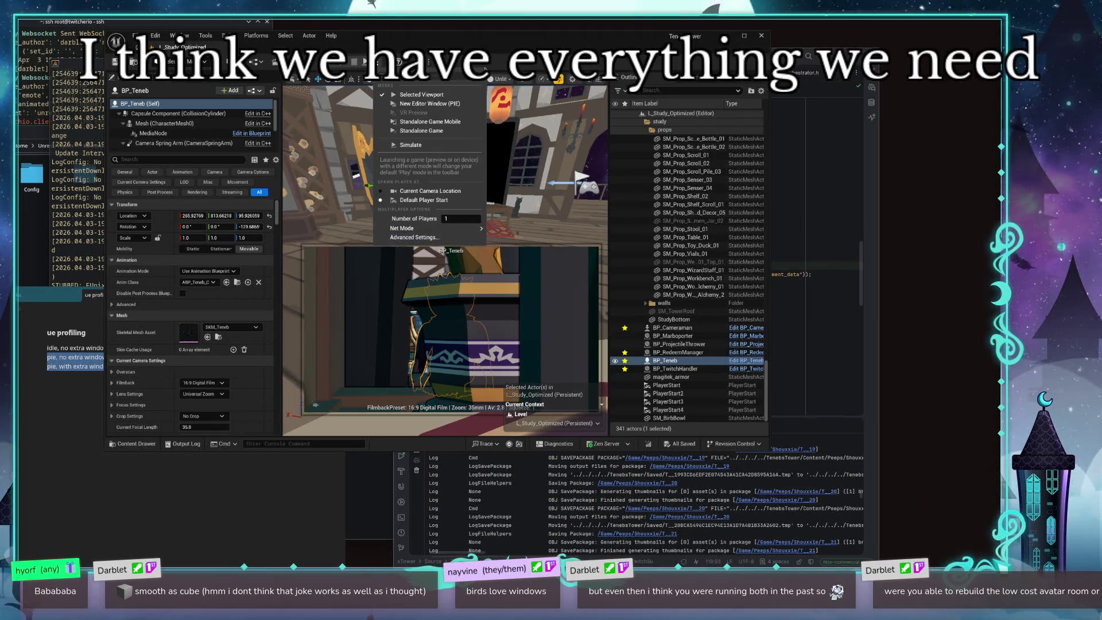
Step: Look through the play mode and Quick Render dropdowns, then open the Build menu
click(515, 39)
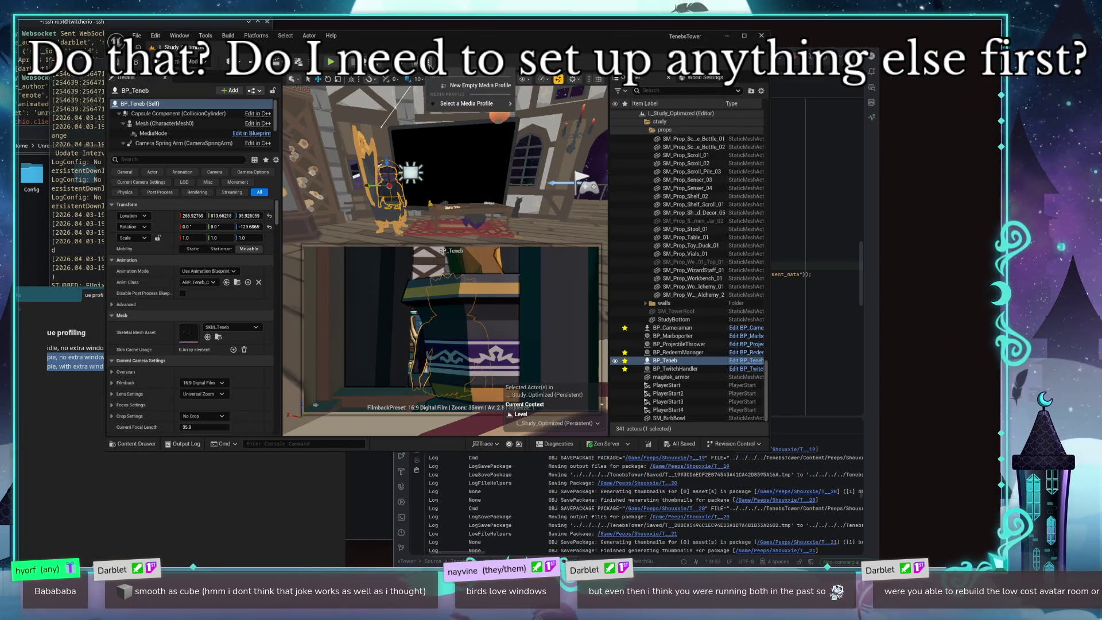
click(387, 62)
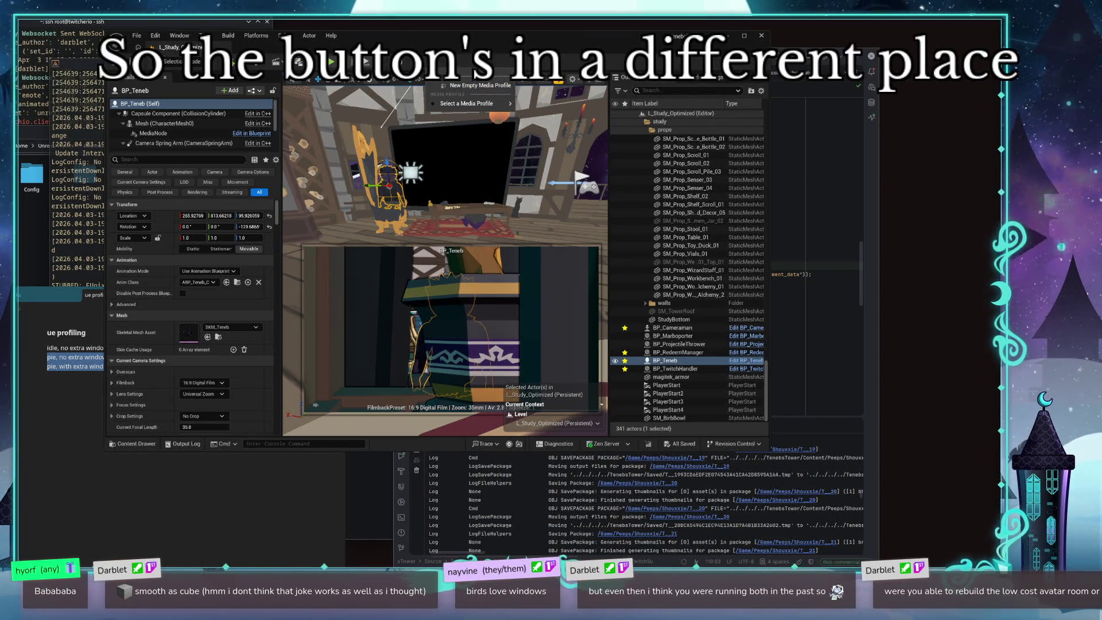
click(379, 62)
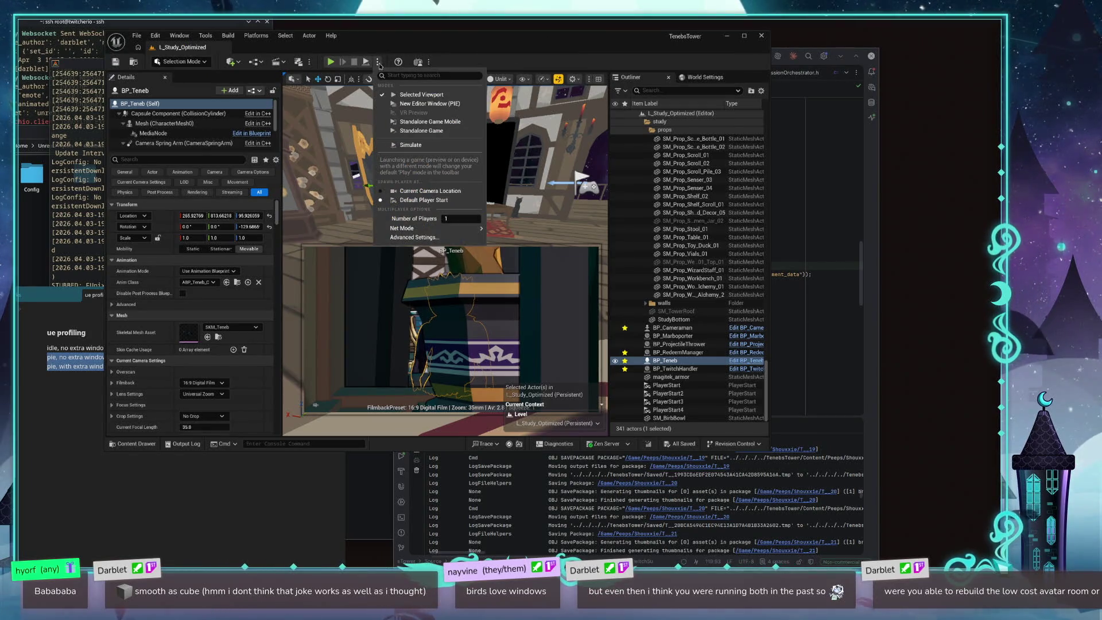
key(Escape)
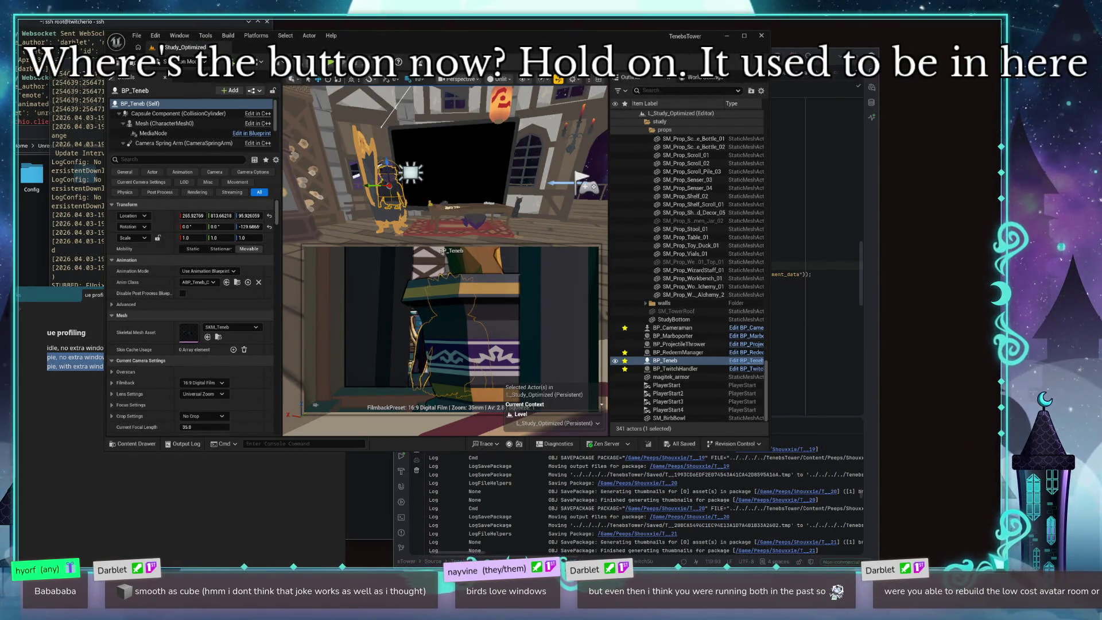
click(314, 62)
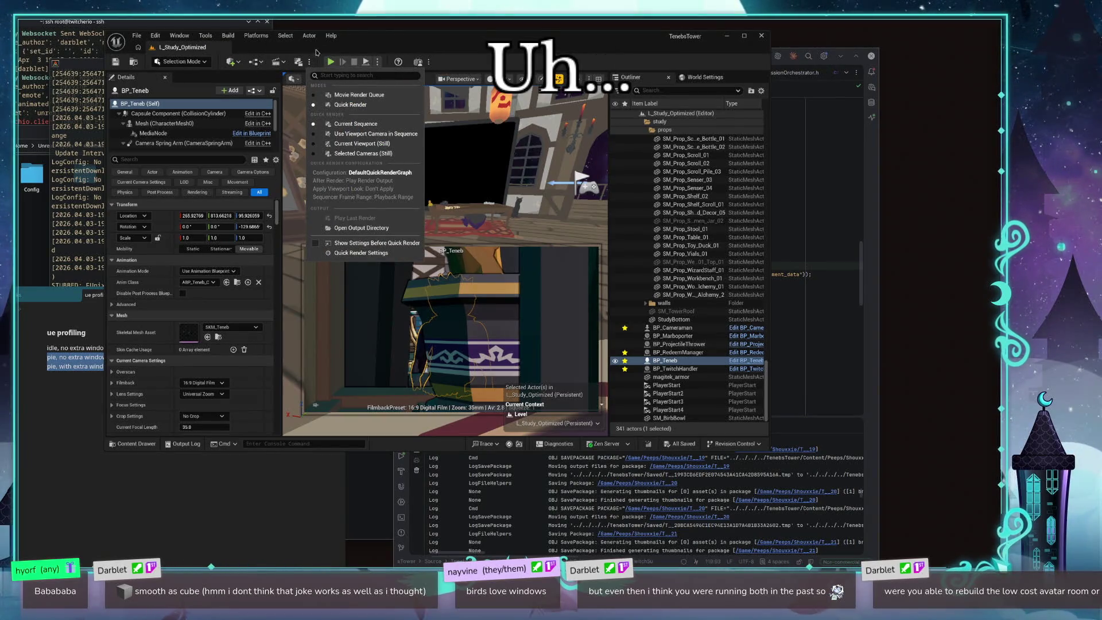
click(289, 68)
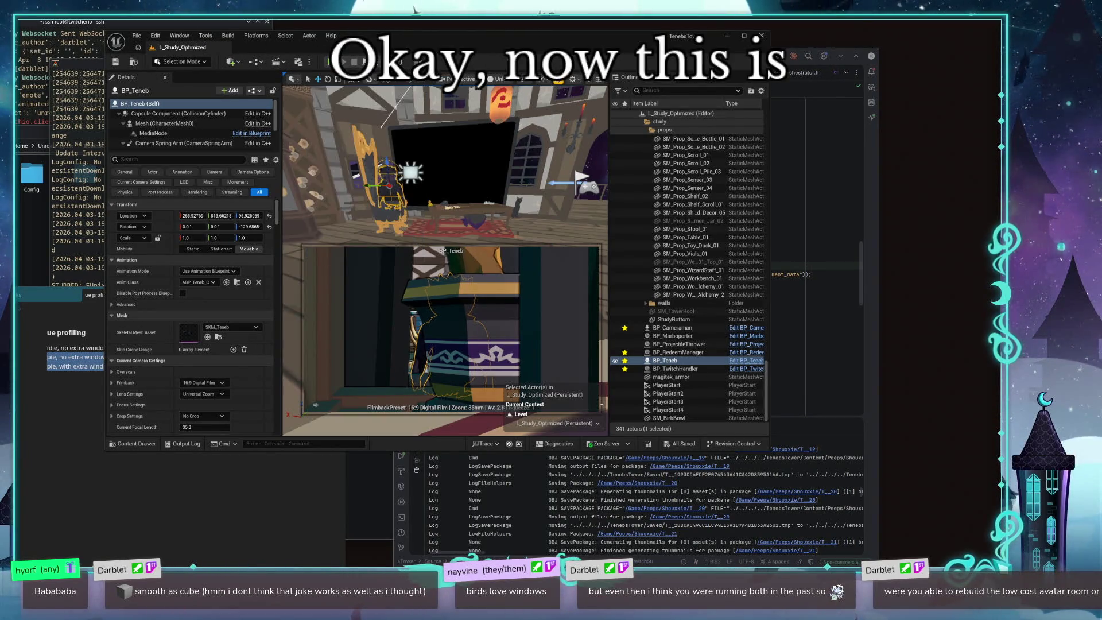
click(228, 36)
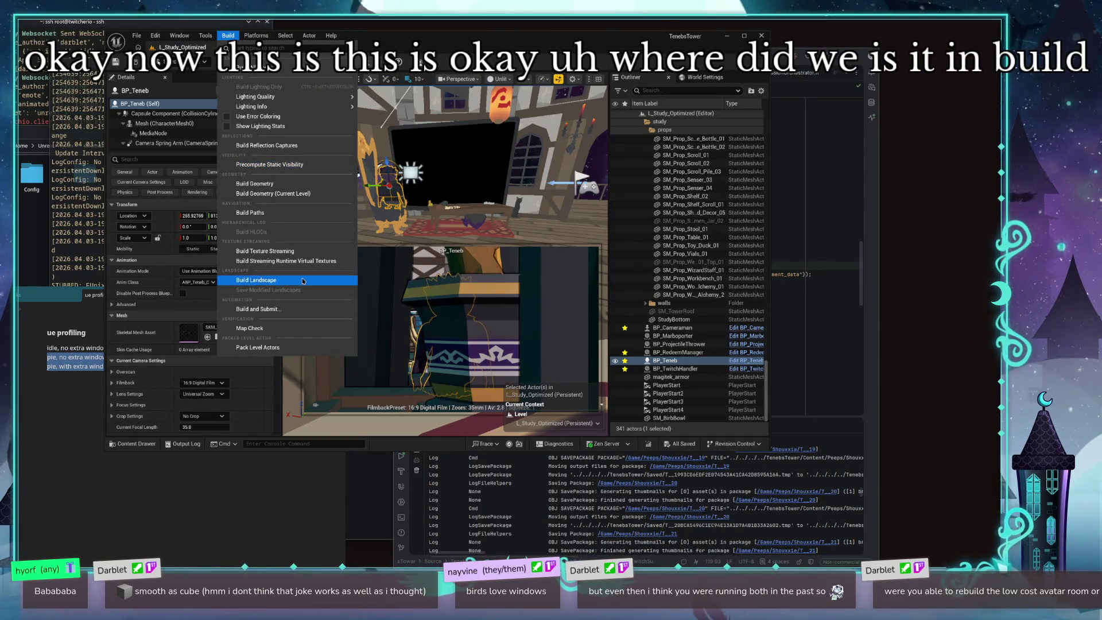
Step: Browse the Build and Tools menus, then show the Platforms menu with Package Project and Packaging Settings
mouse_move(287, 106)
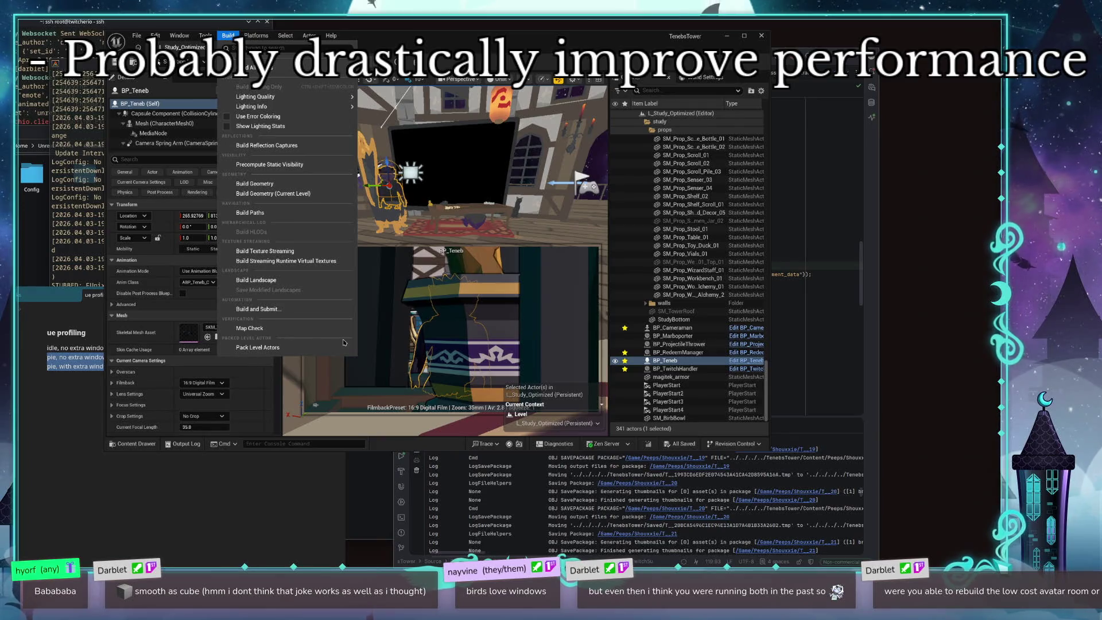
mouse_move(200, 39)
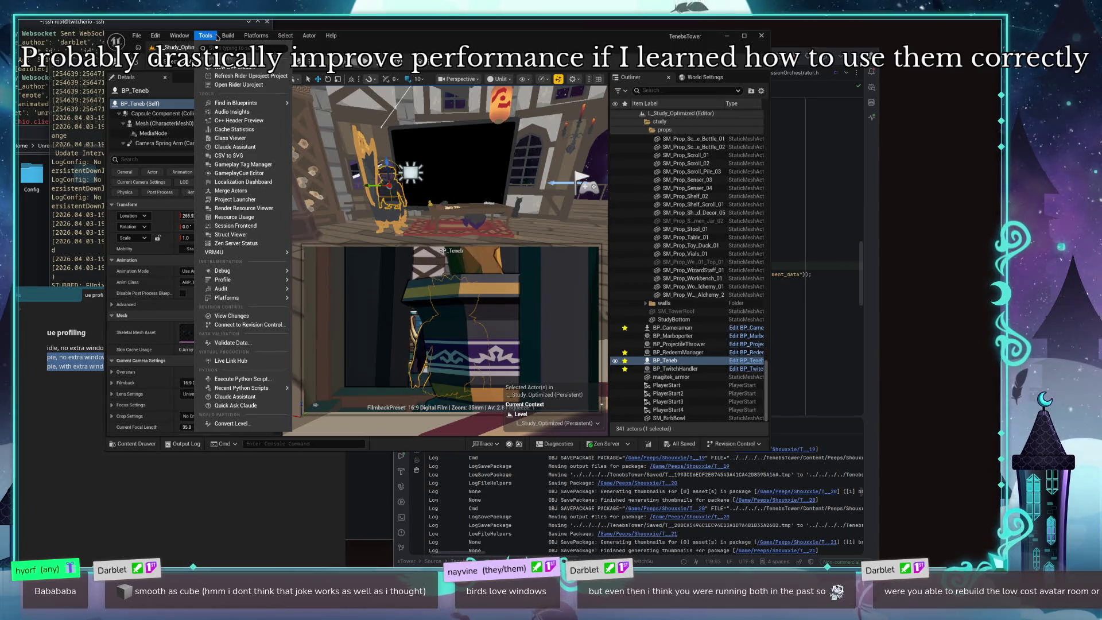
mouse_move(247, 40)
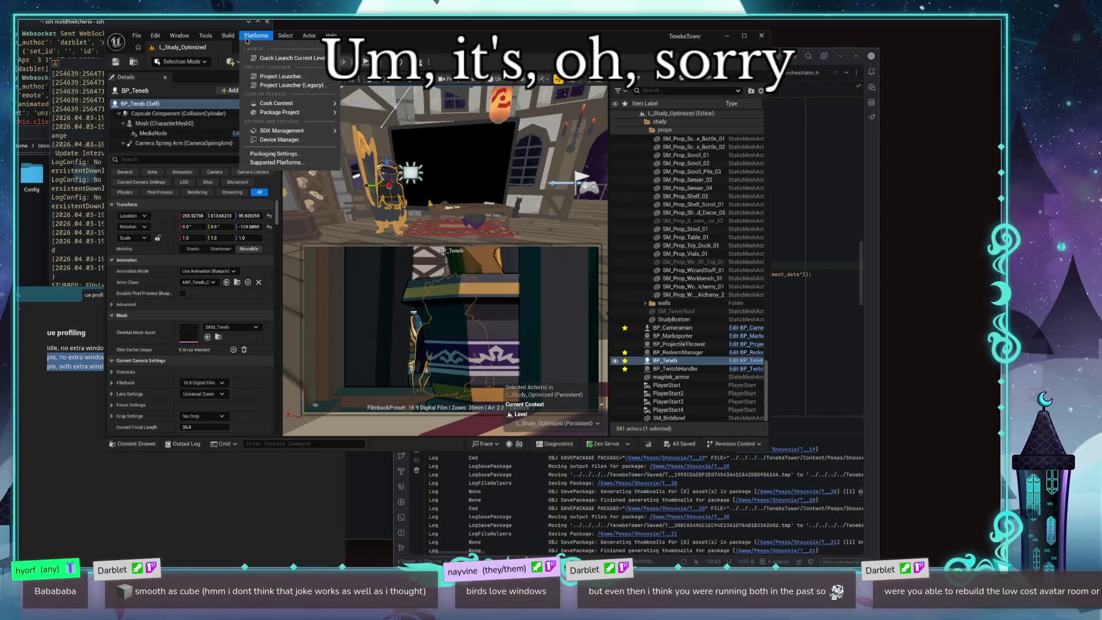
Step: Attempt packaging the project for Android and dismiss the SDK Not Setup warning
mouse_move(328, 114)
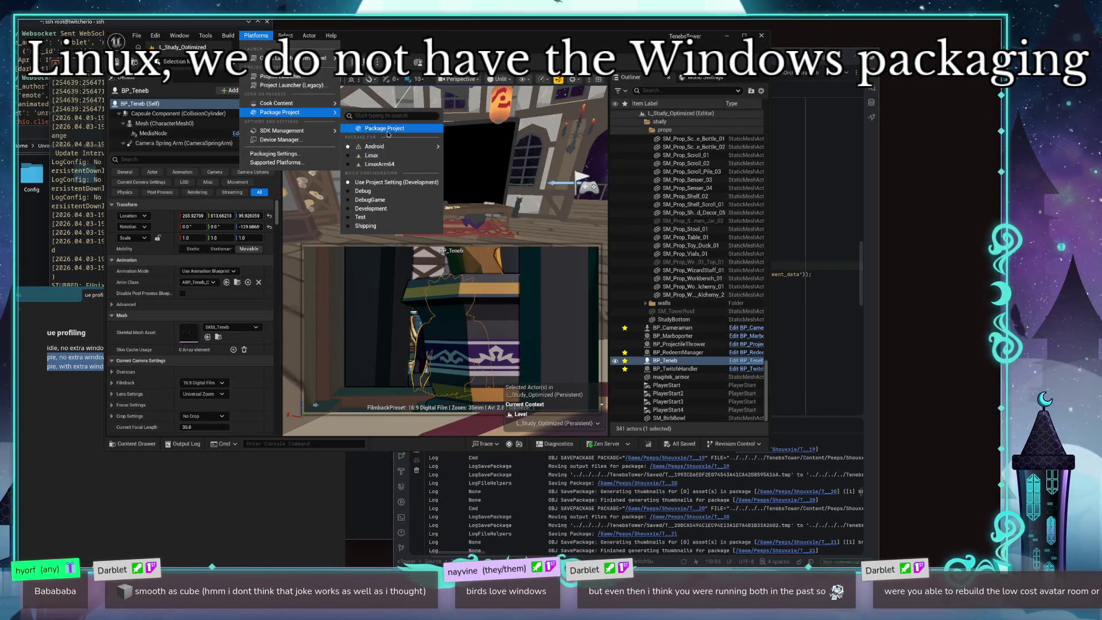
click(373, 147)
click(606, 317)
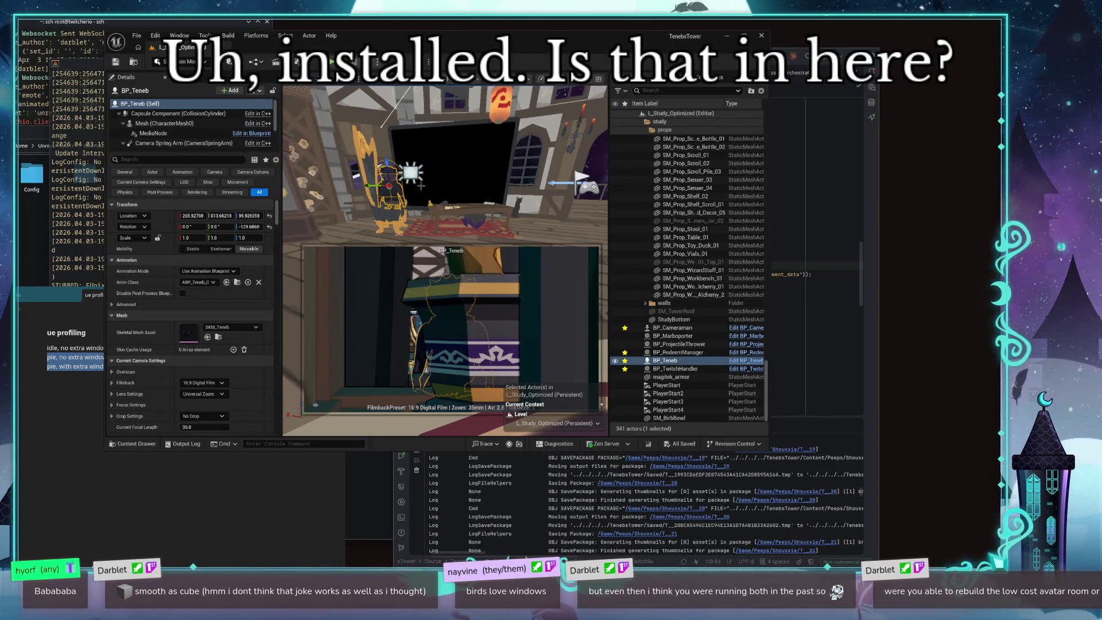
Step: Choose Platforms > Package Project > Linux to bring up the package folder picker
click(256, 35)
mouse_move(340, 136)
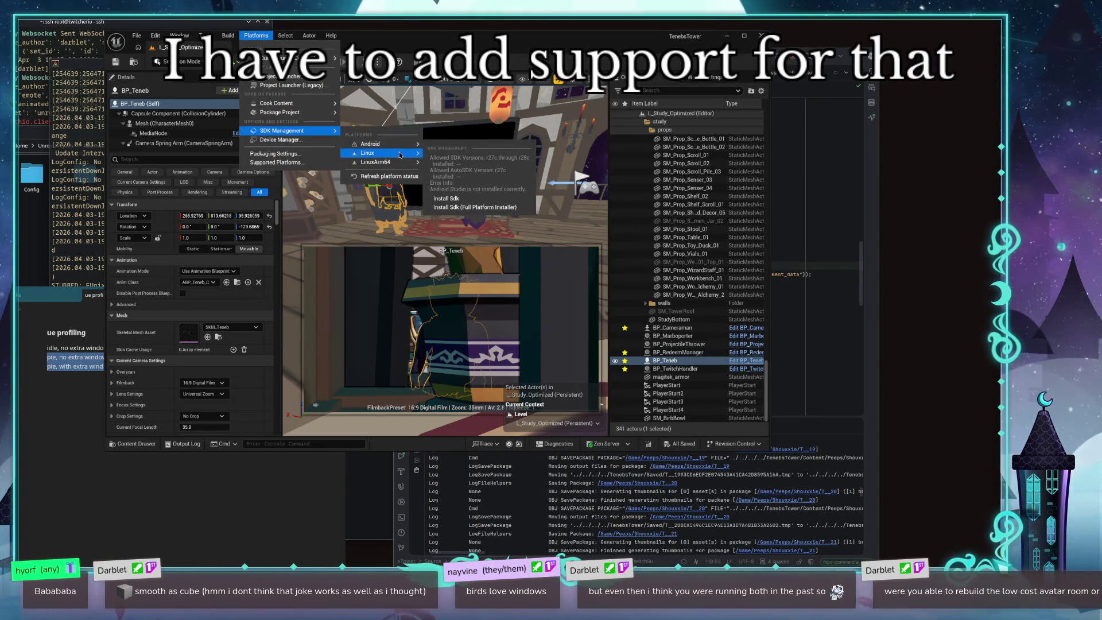
mouse_move(379, 152)
mouse_move(497, 169)
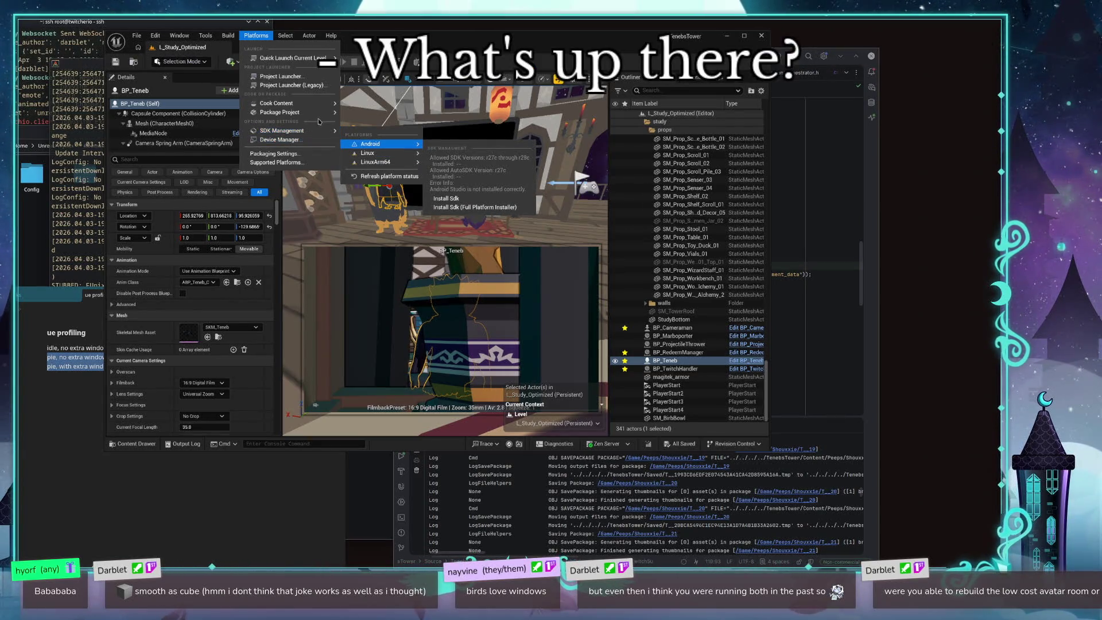
key(Escape)
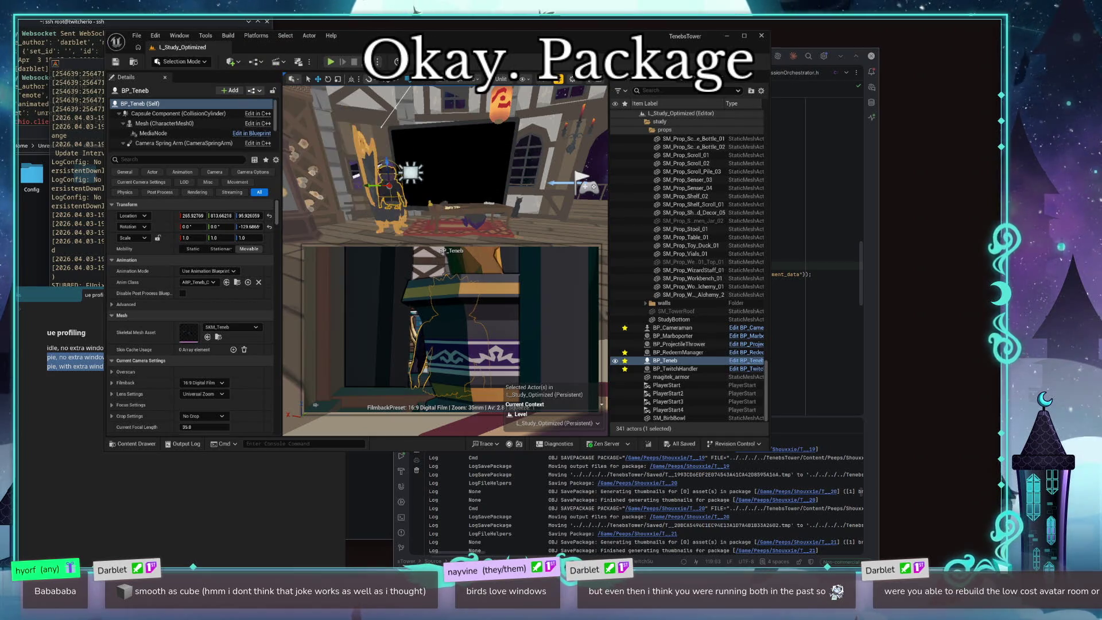
click(256, 36)
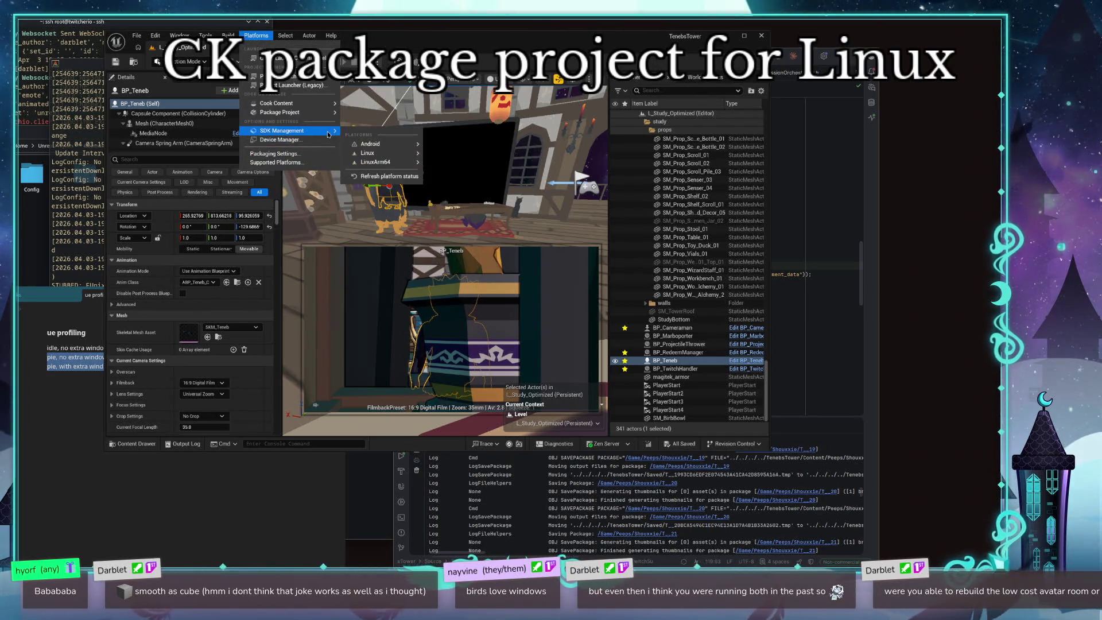
mouse_move(309, 112)
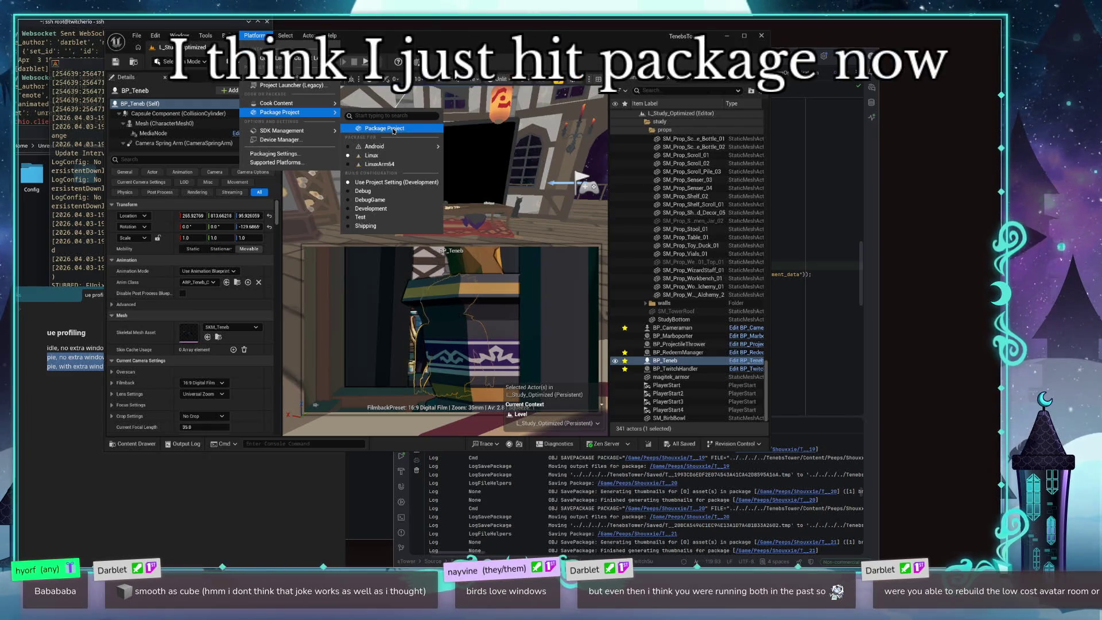
click(394, 130)
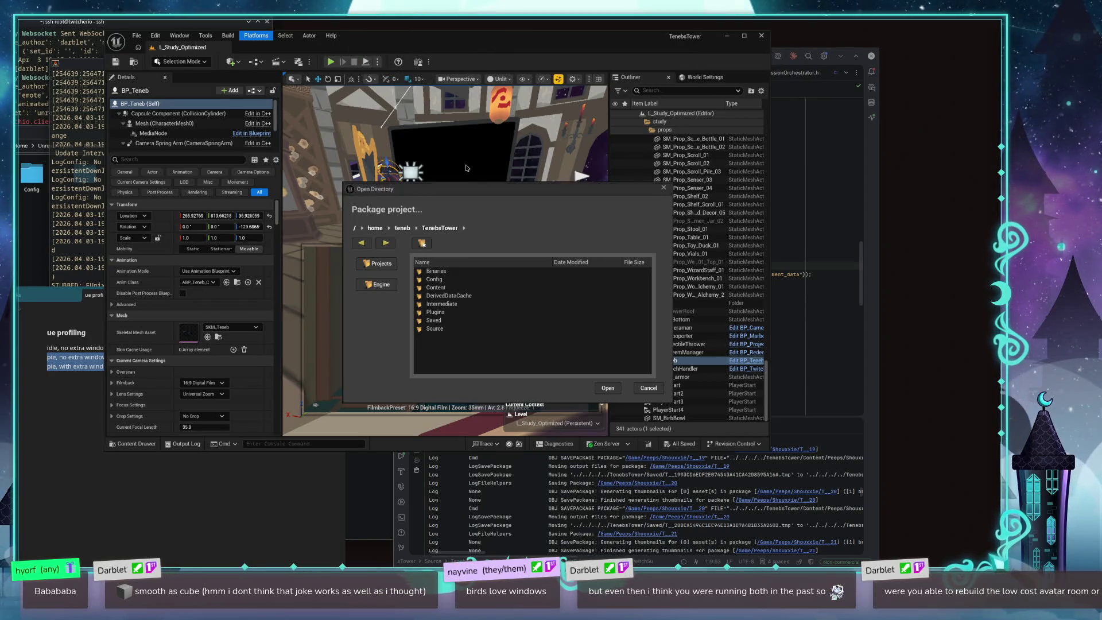
Step: Cancel the package folder picker, frame the view on BP_Teneb, and bring Dolphin forward
drag(526, 192, 754, 190)
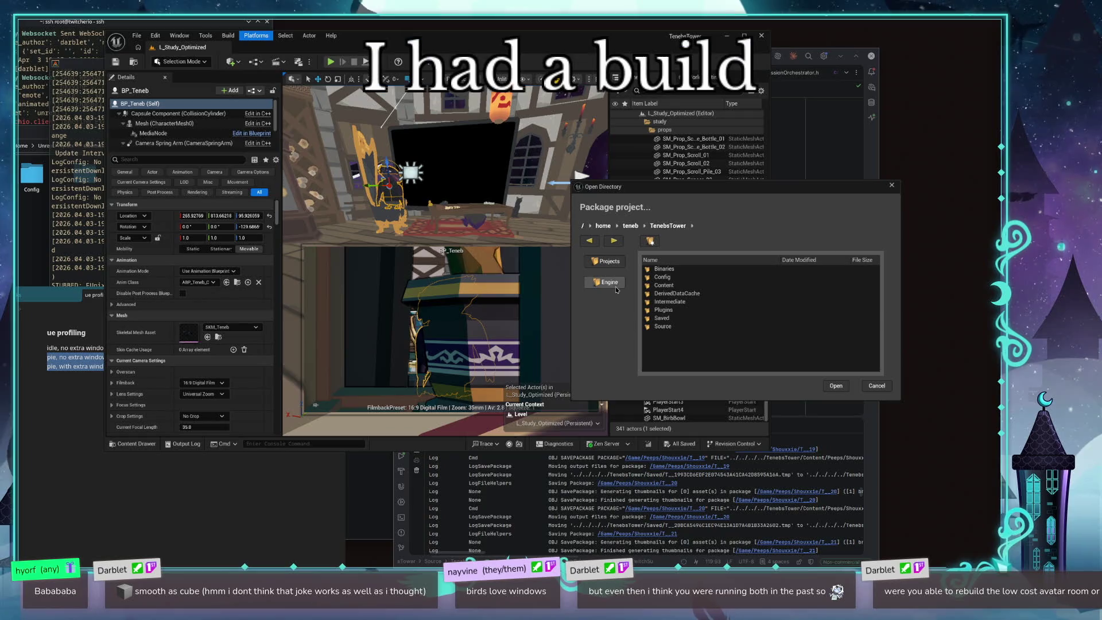
click(877, 385)
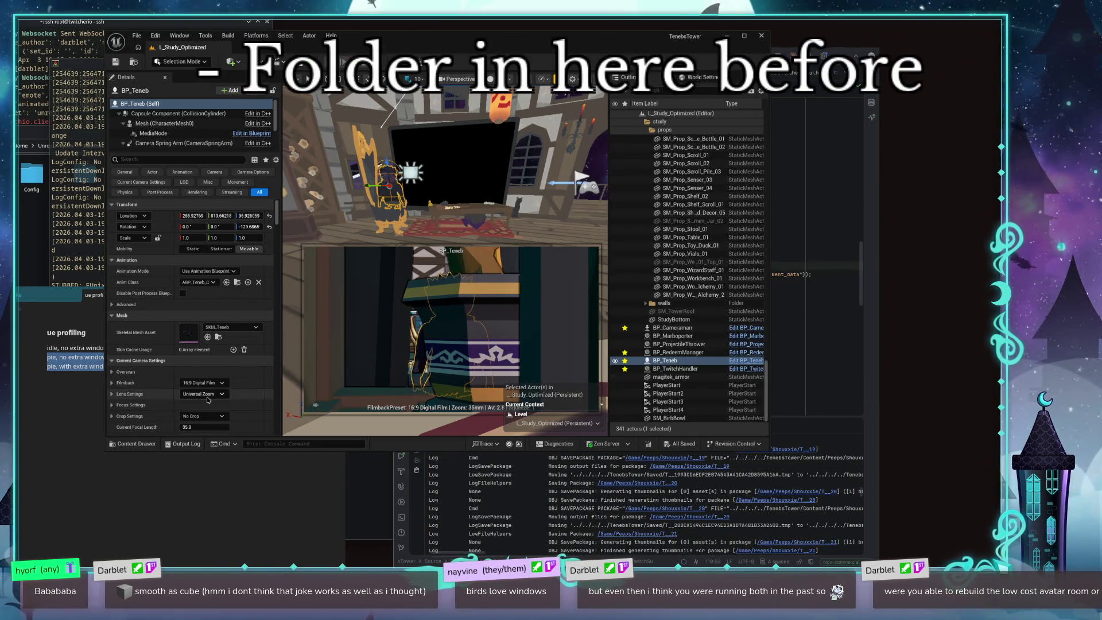
key(f)
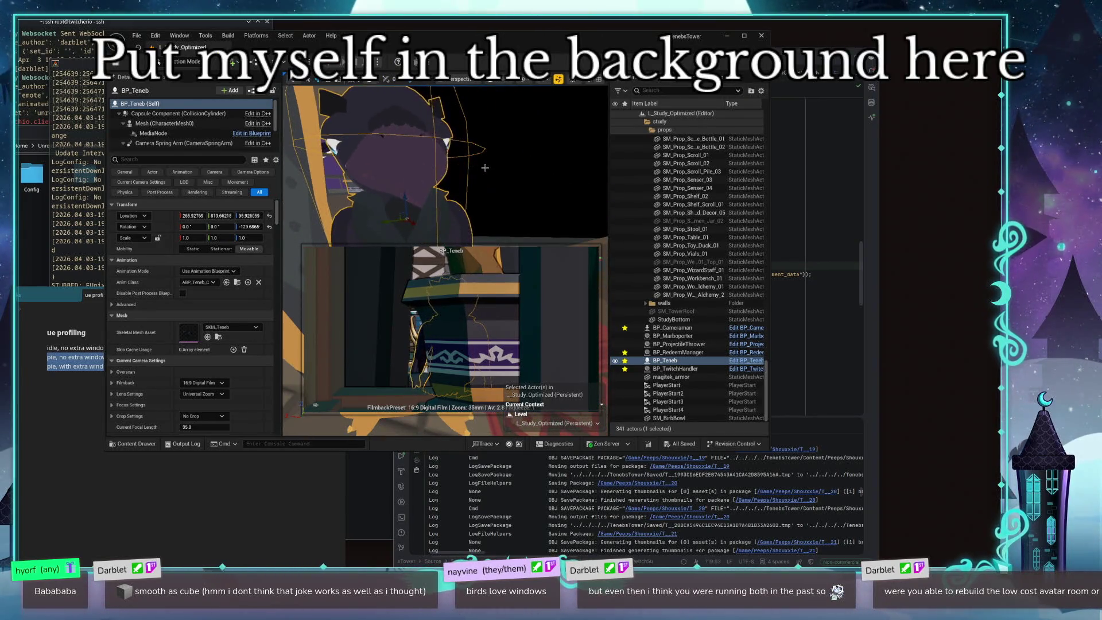
click(23, 258)
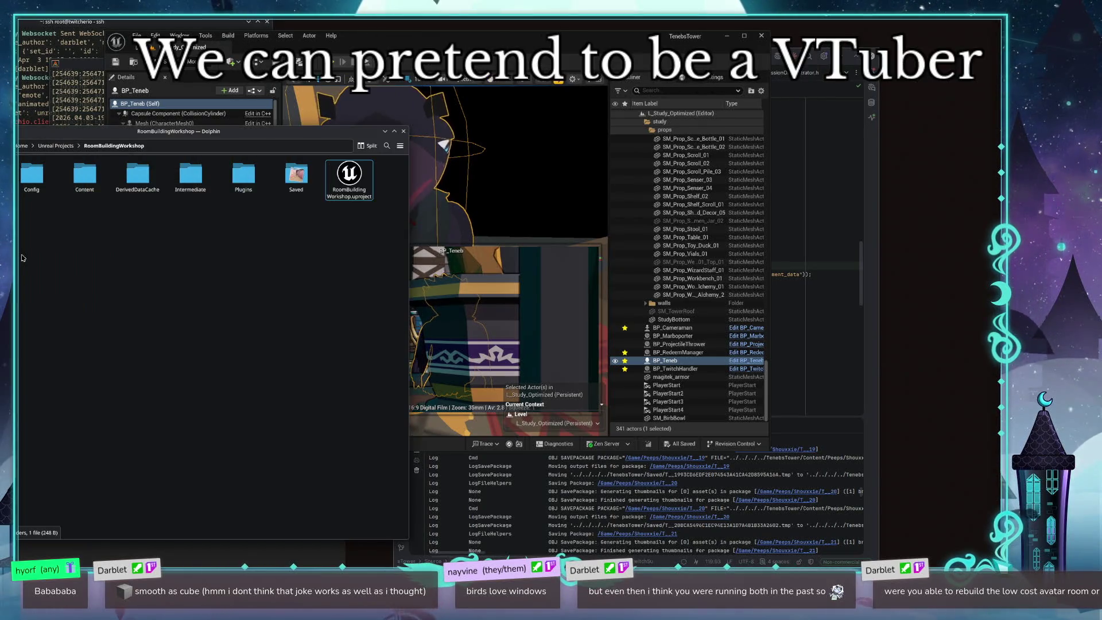
Step: In Dolphin, create a folder named 'Build' inside TenebsTower, then close the file manager
key(alt+Up)
key(alt+Up)
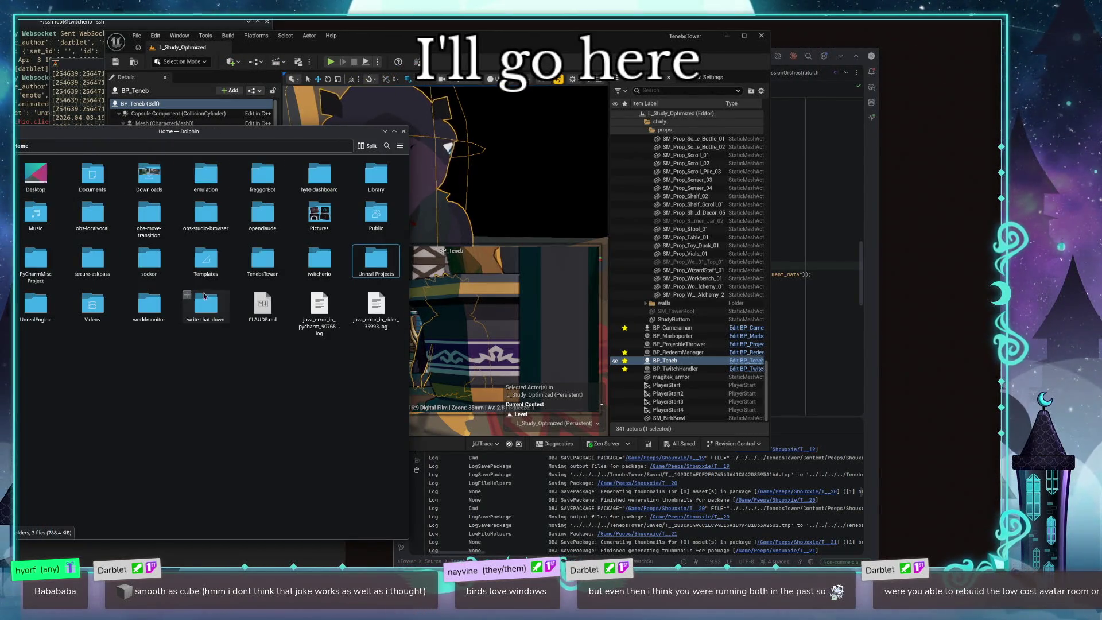
double_click(266, 270)
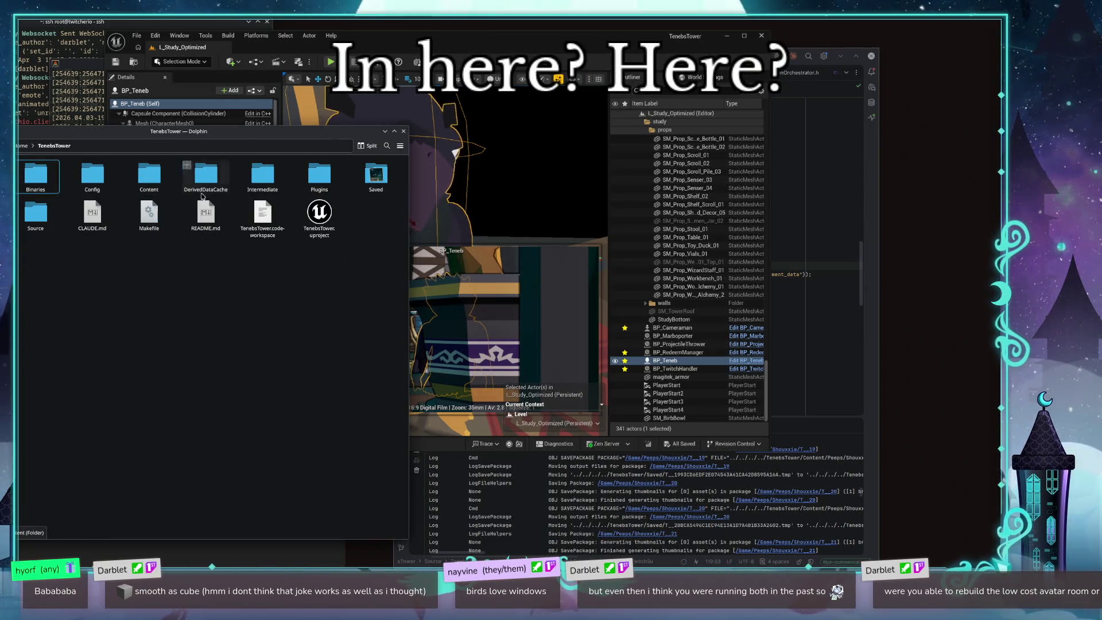
right_click(186, 361)
mouse_move(265, 368)
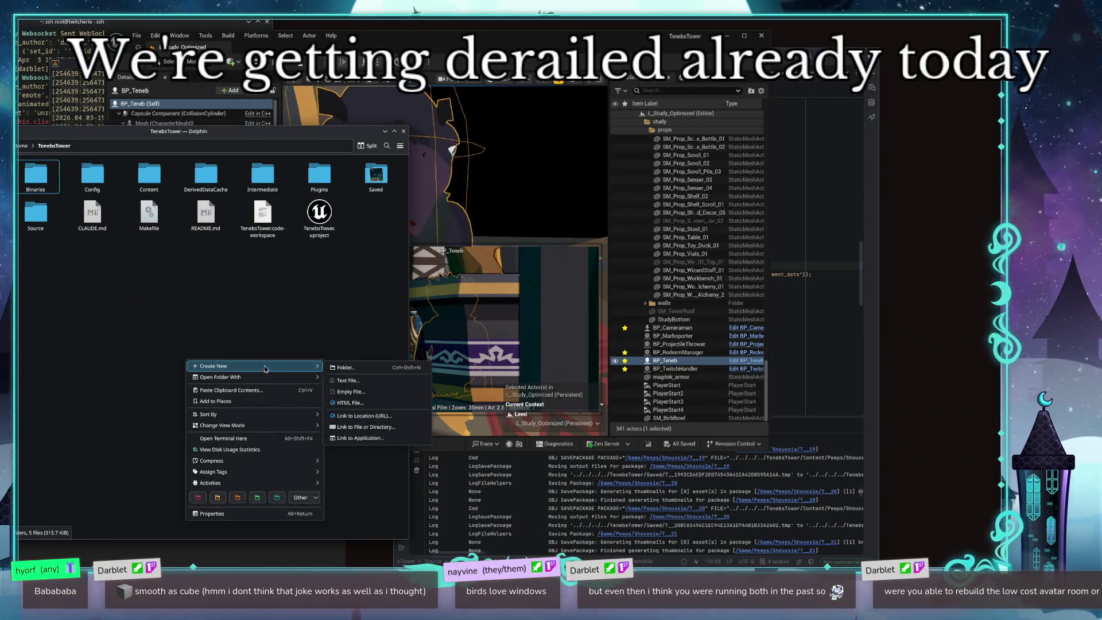
click(345, 367)
text(Build)
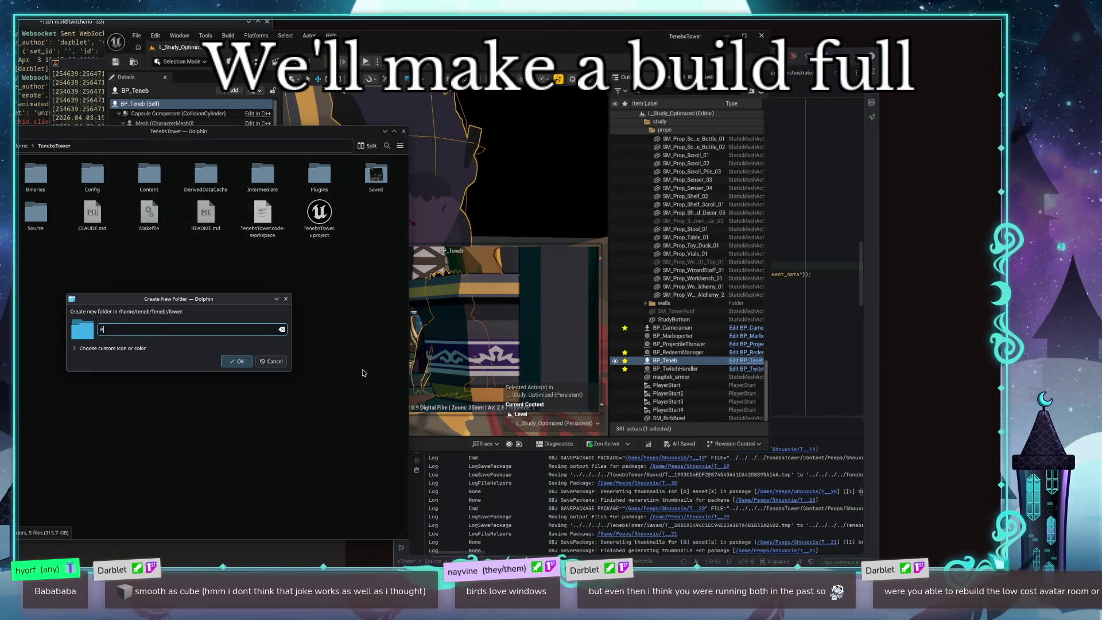
key(Return)
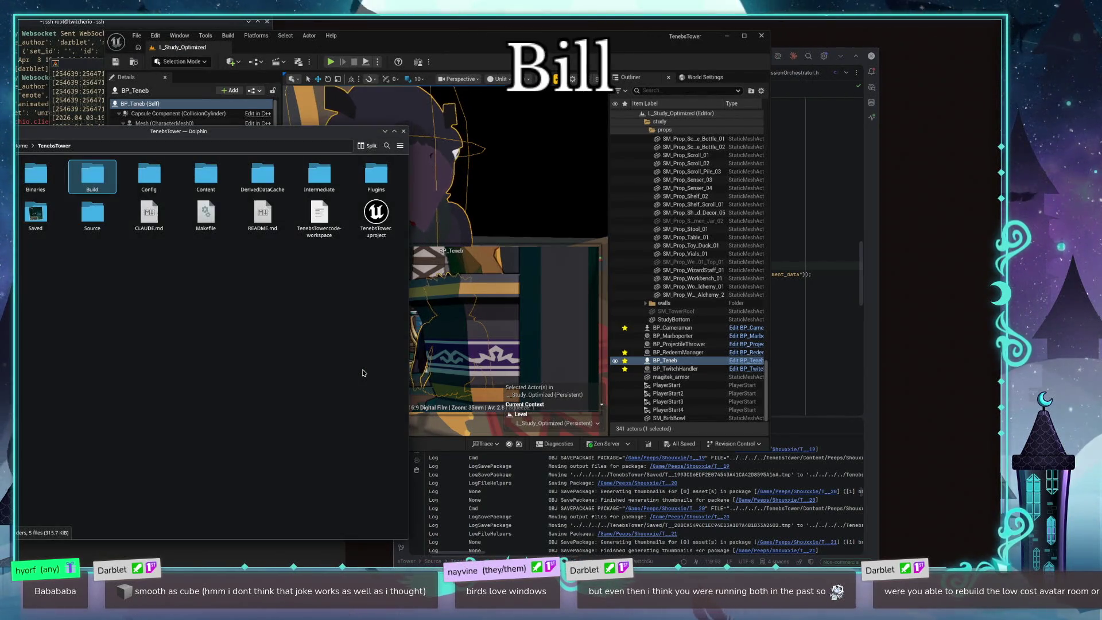
click(403, 133)
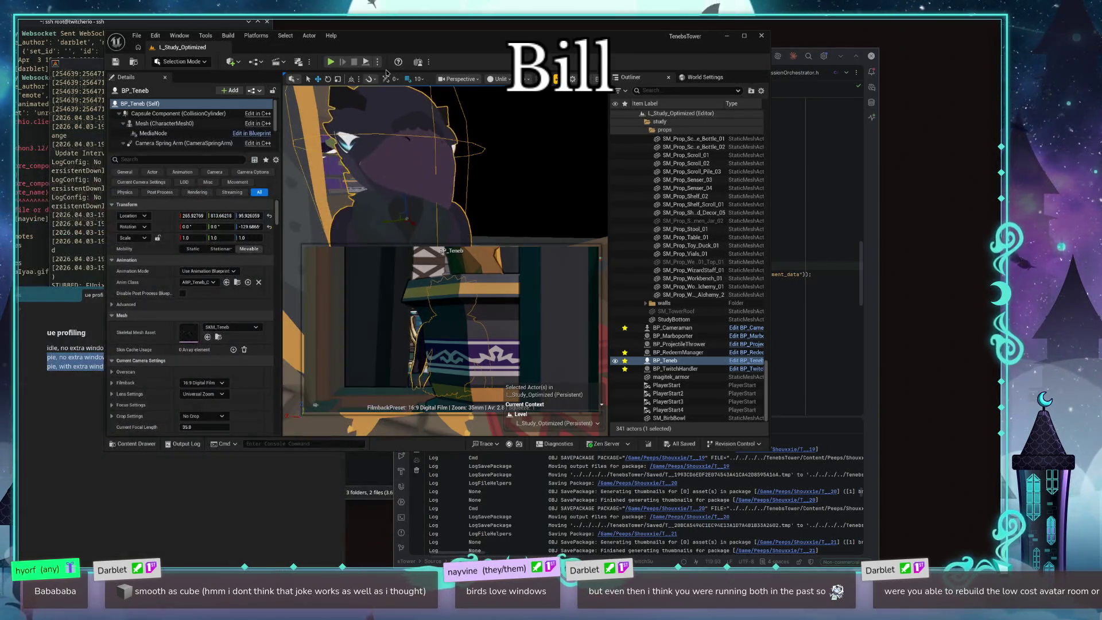
Step: Package the project for Linux into the Build folder and open the Output Log
click(258, 35)
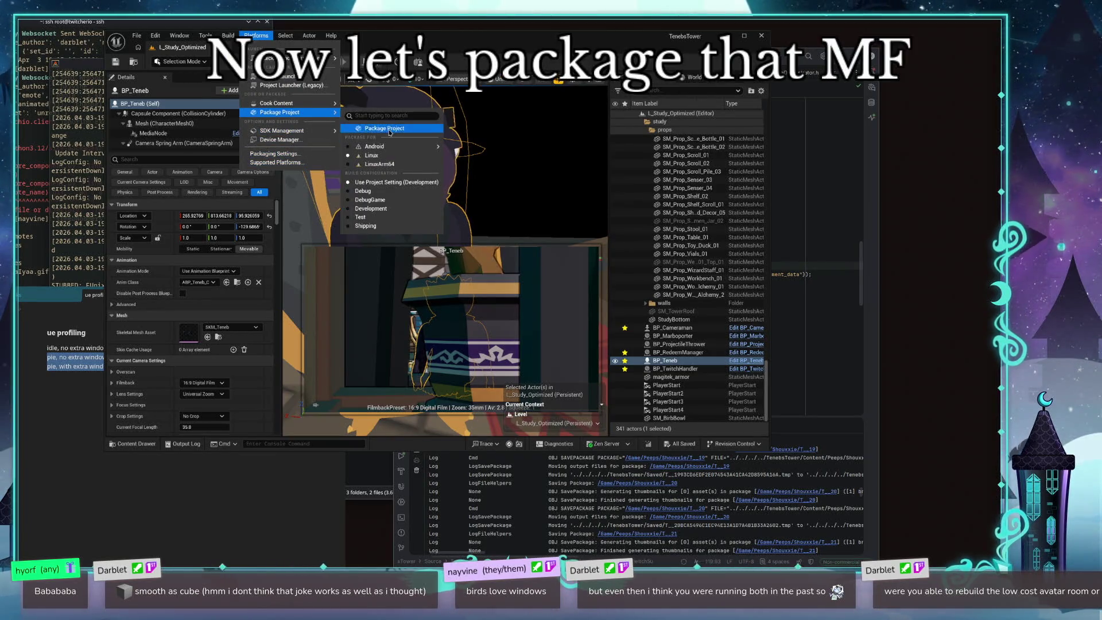
click(383, 127)
click(505, 279)
click(607, 389)
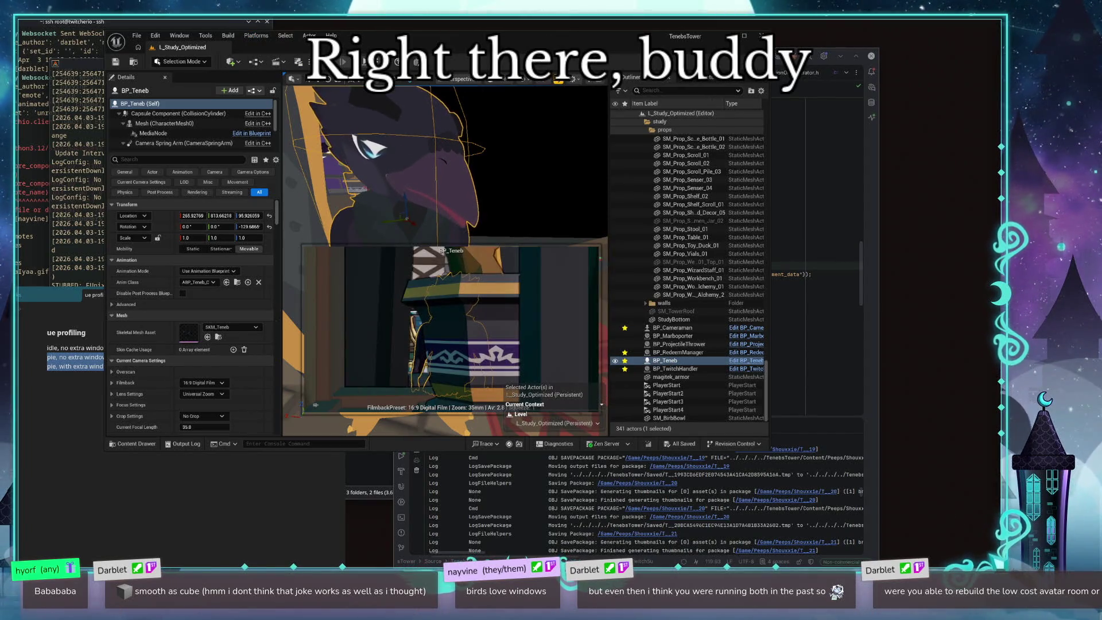
key(grave)
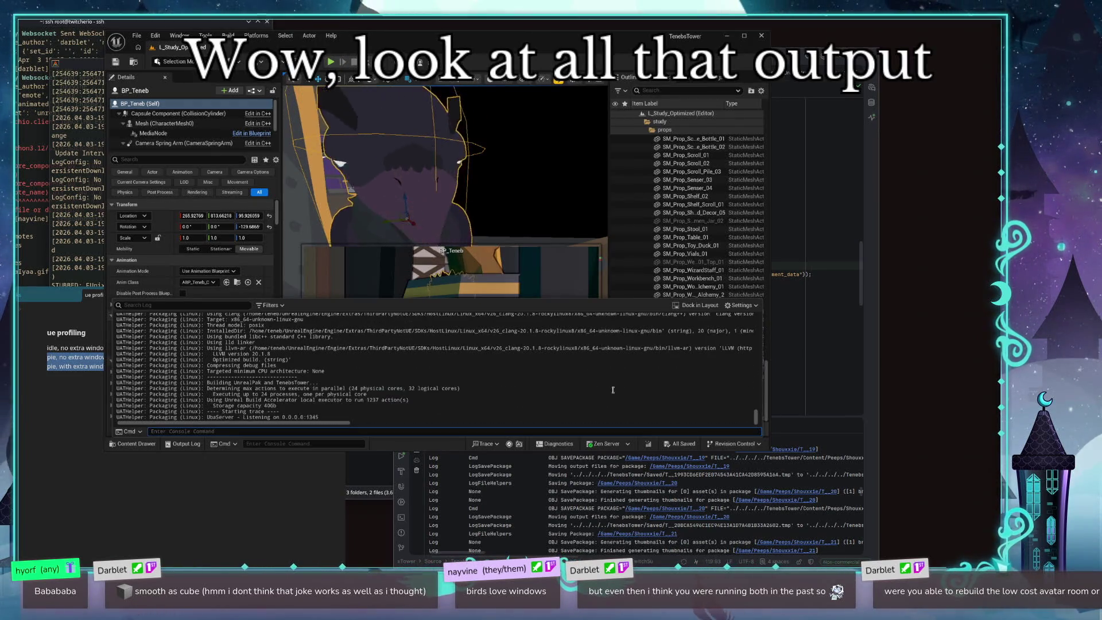
Step: Erase the stray 'g' console input, highlight compile lines in the log, then hide it
text(g)
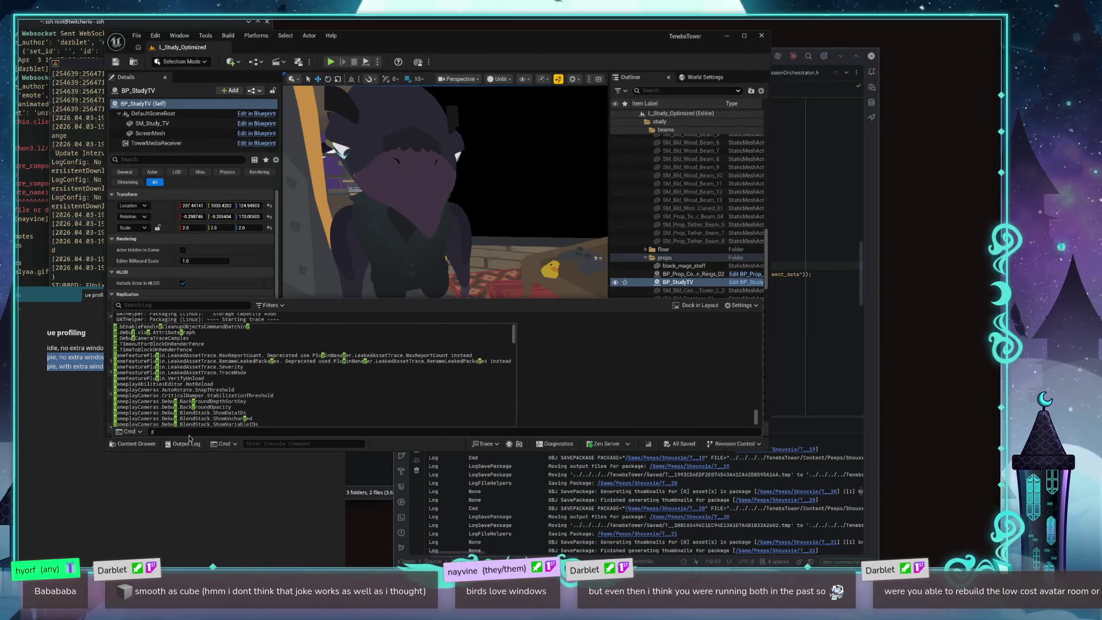
key(BackSpace)
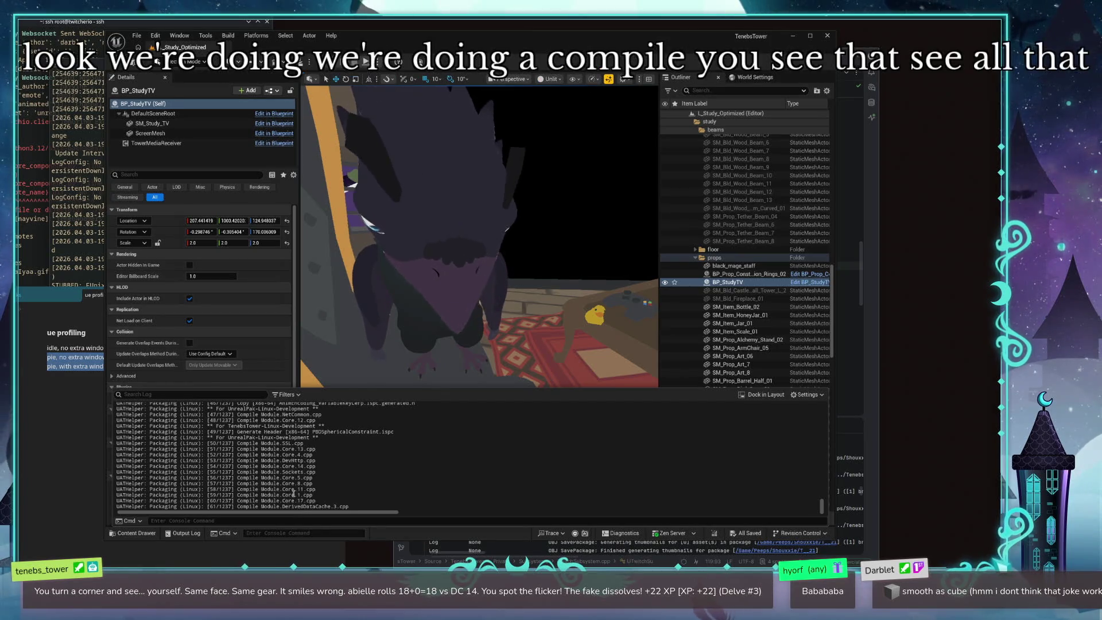
drag(313, 472, 392, 450)
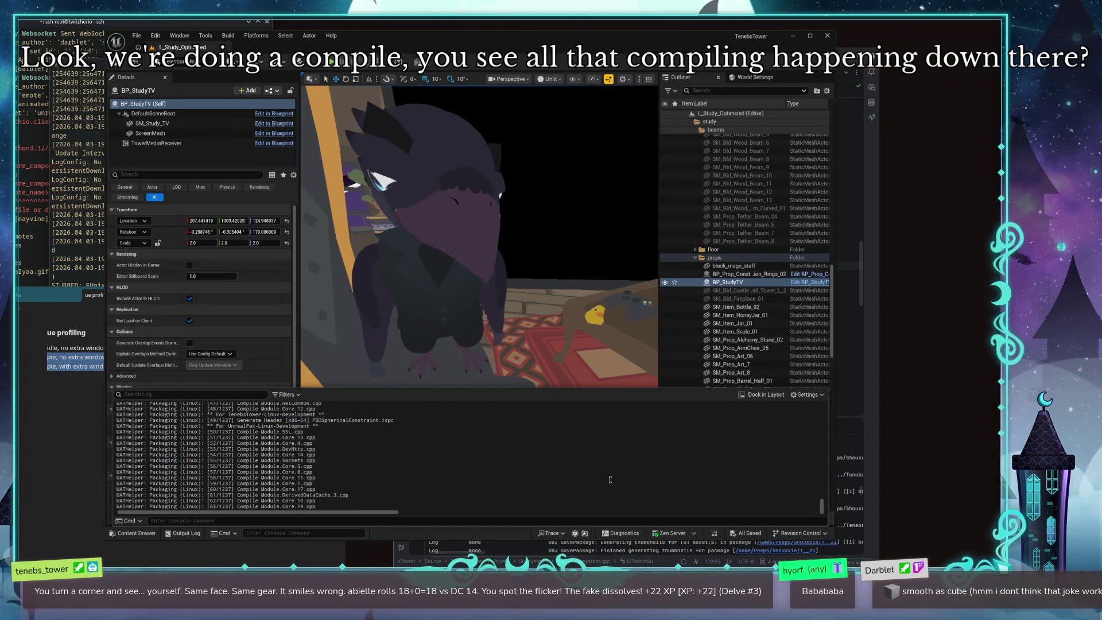
click(392, 450)
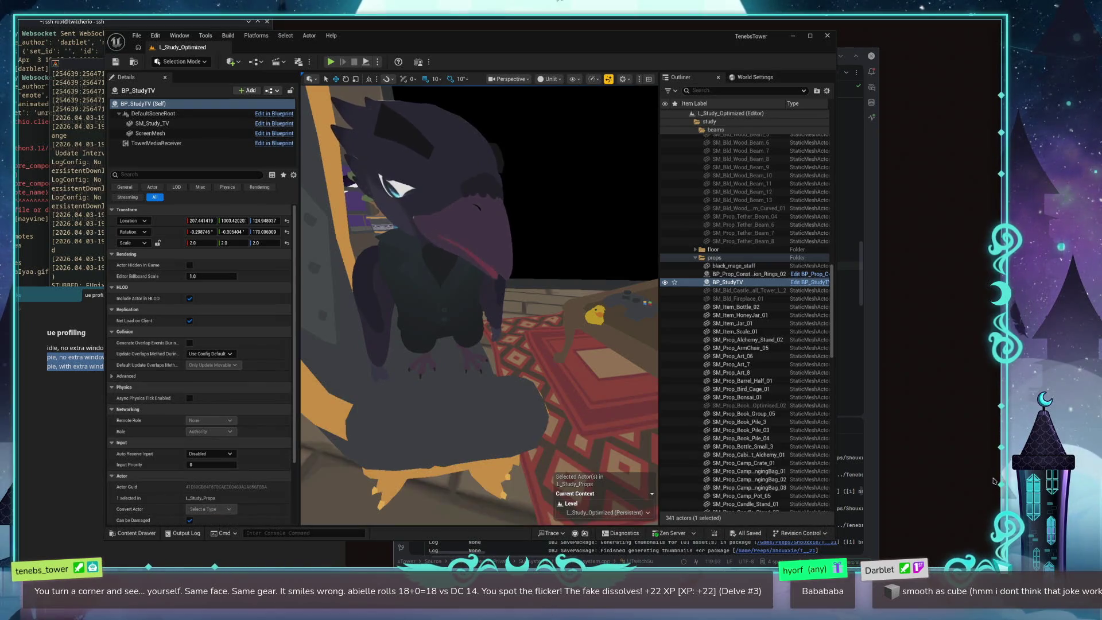
Step: Reopen the Output Log to follow the Linux compile, then switch to PyCharm
key(grave)
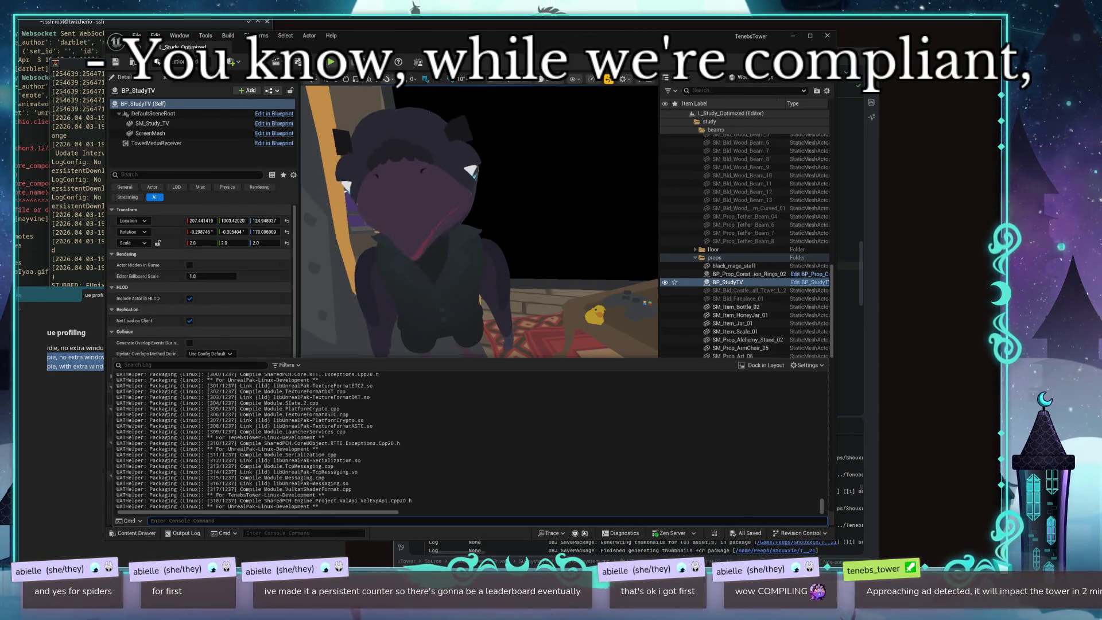
key(alt+Tab)
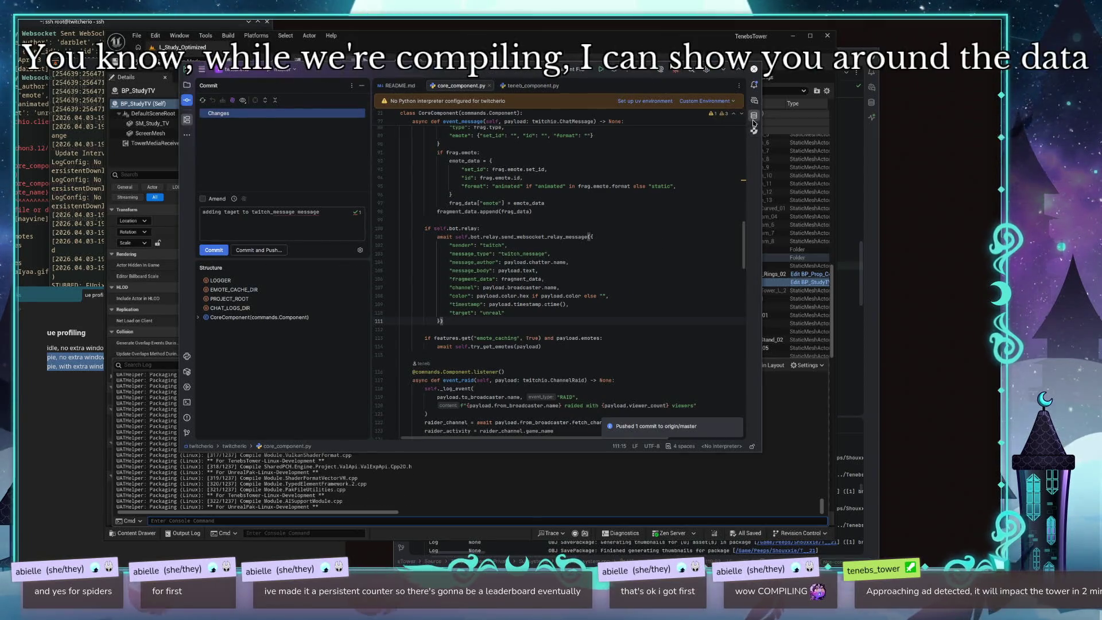
Step: View PyCharm's empty Database tool window, dismiss the Cloud Database Import notice, then return to Unreal
click(754, 115)
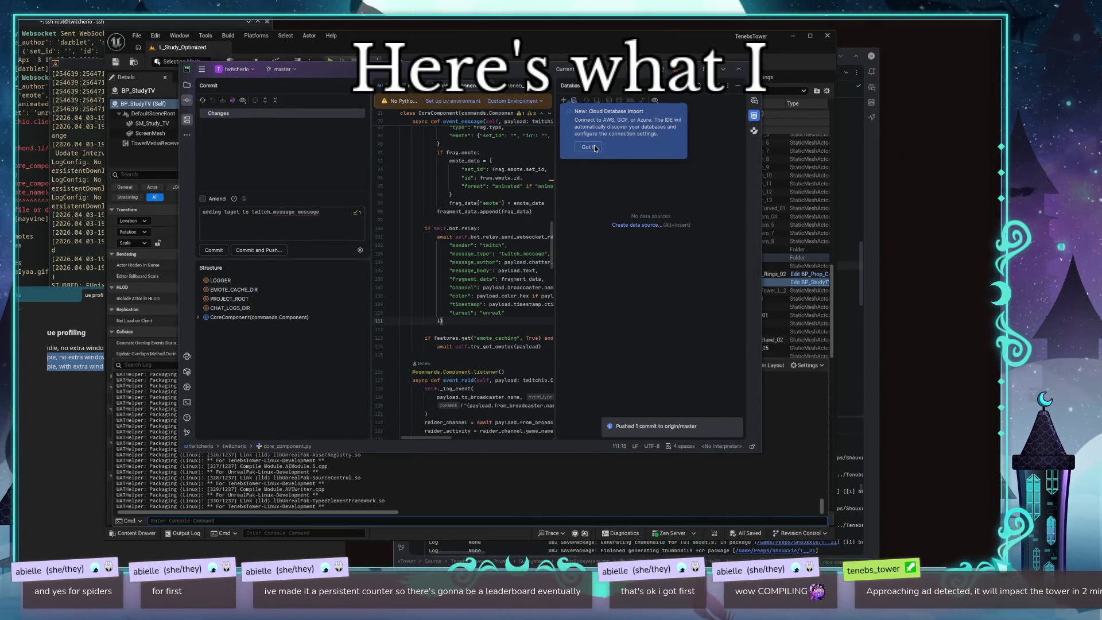
click(594, 148)
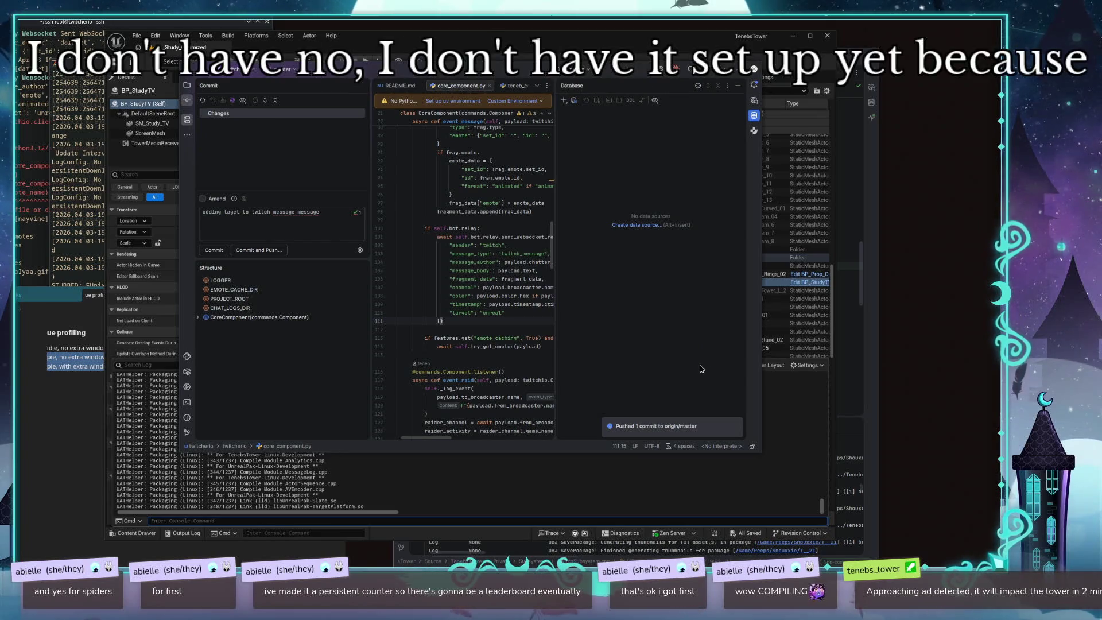
mouse_move(699, 366)
mouse_down()
mouse_move(696, 355)
mouse_move(634, 348)
mouse_up()
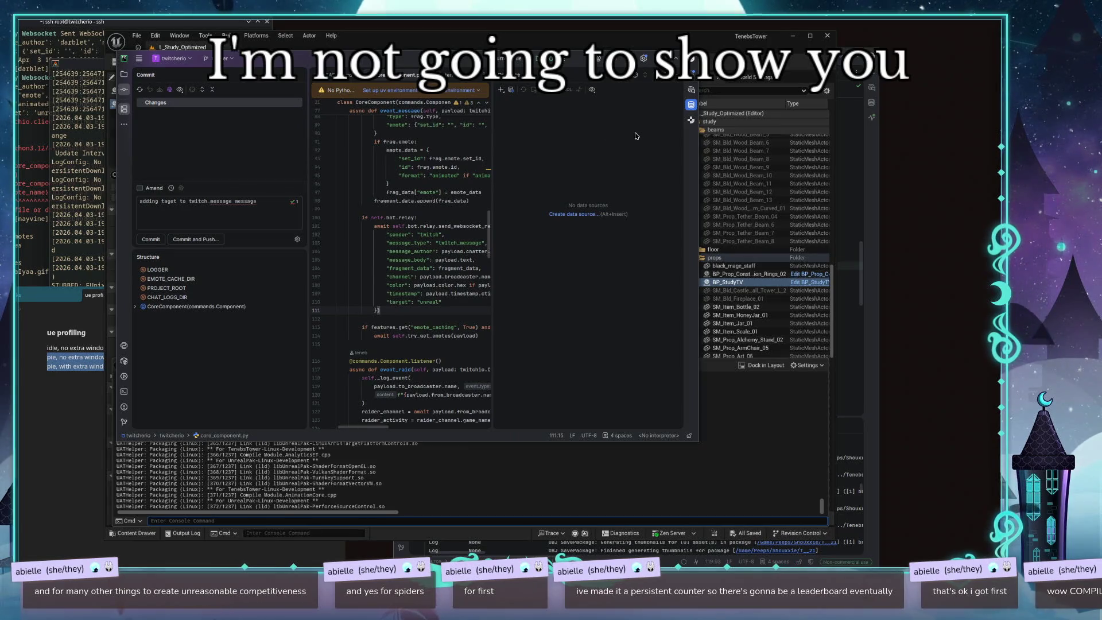
click(691, 106)
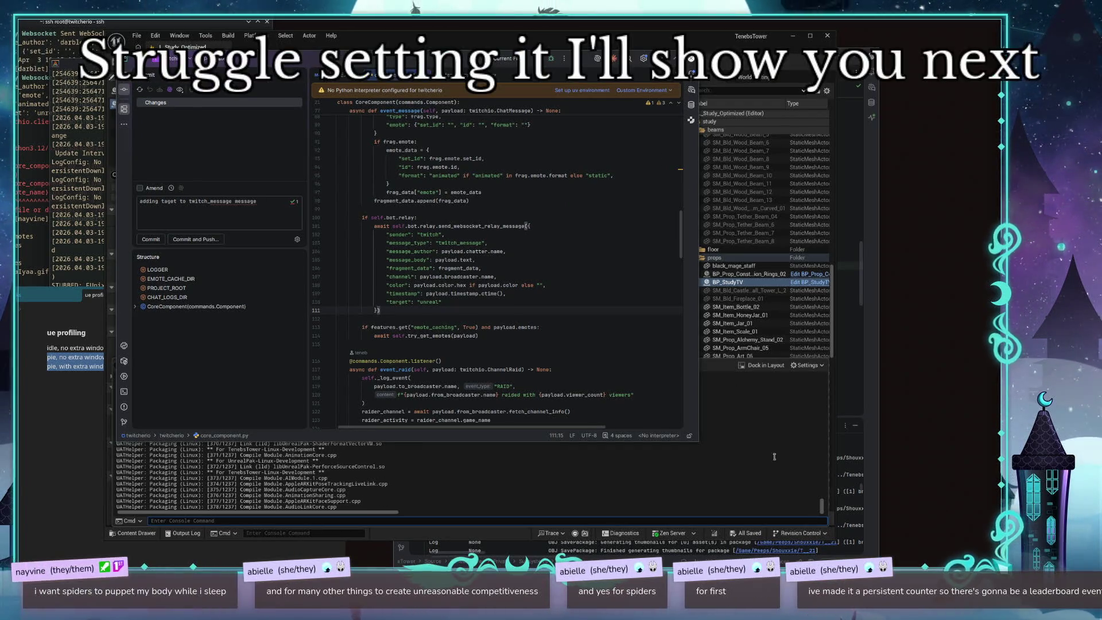
click(738, 438)
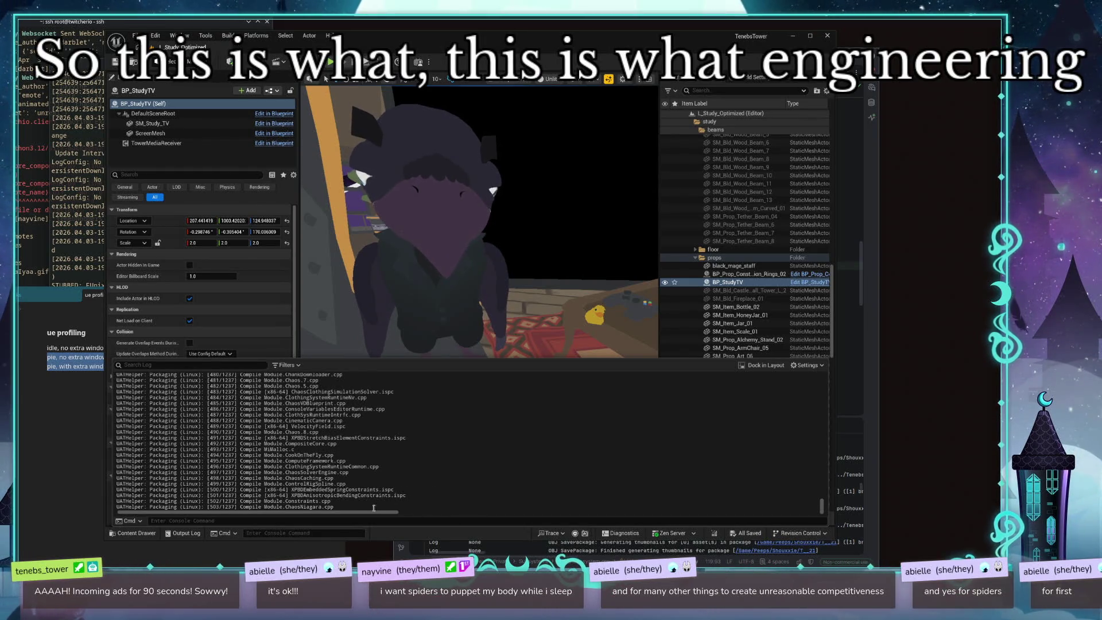
Step: Highlight the latest compile lines, clear the selection, then open a new Firefox window with Super+B
mouse_move(374, 507)
mouse_down()
mouse_move(229, 462)
mouse_move(160, 414)
mouse_up()
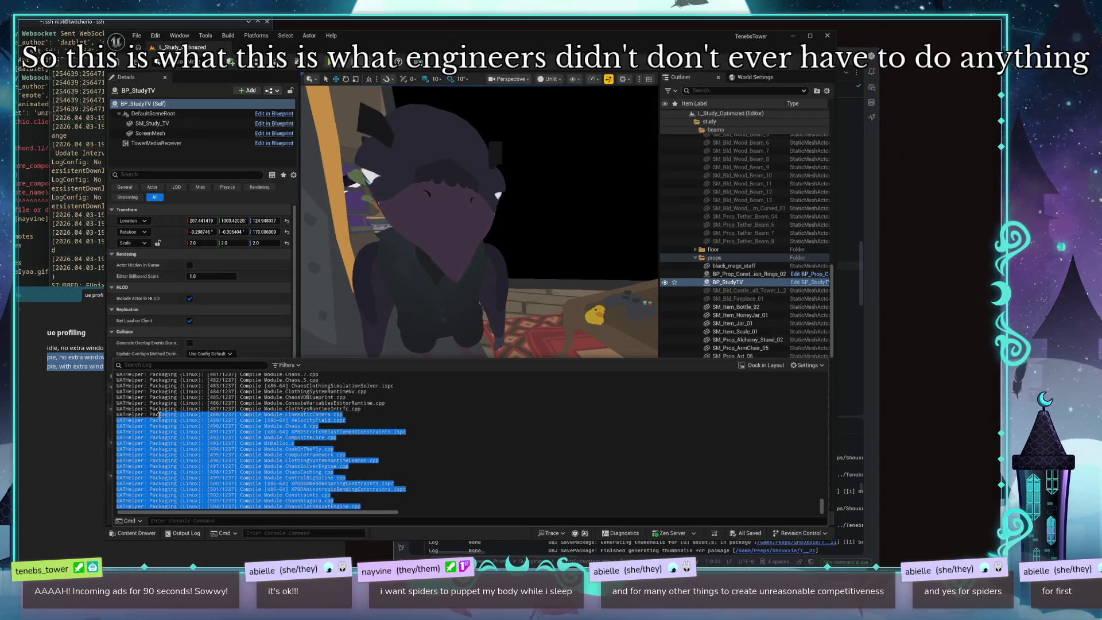
click(530, 448)
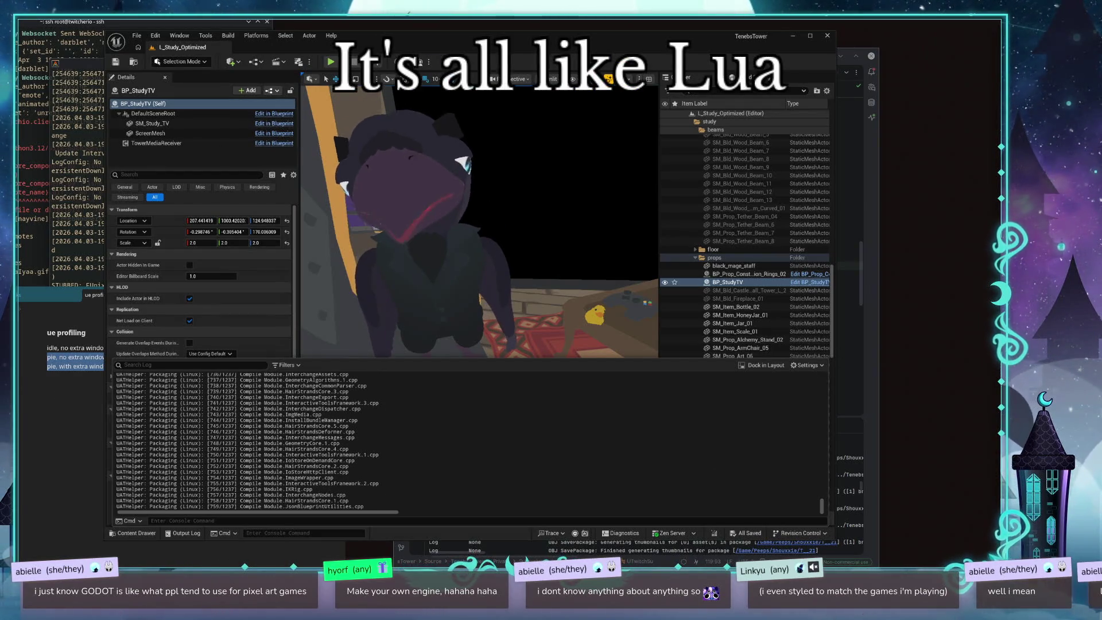
key(super+b)
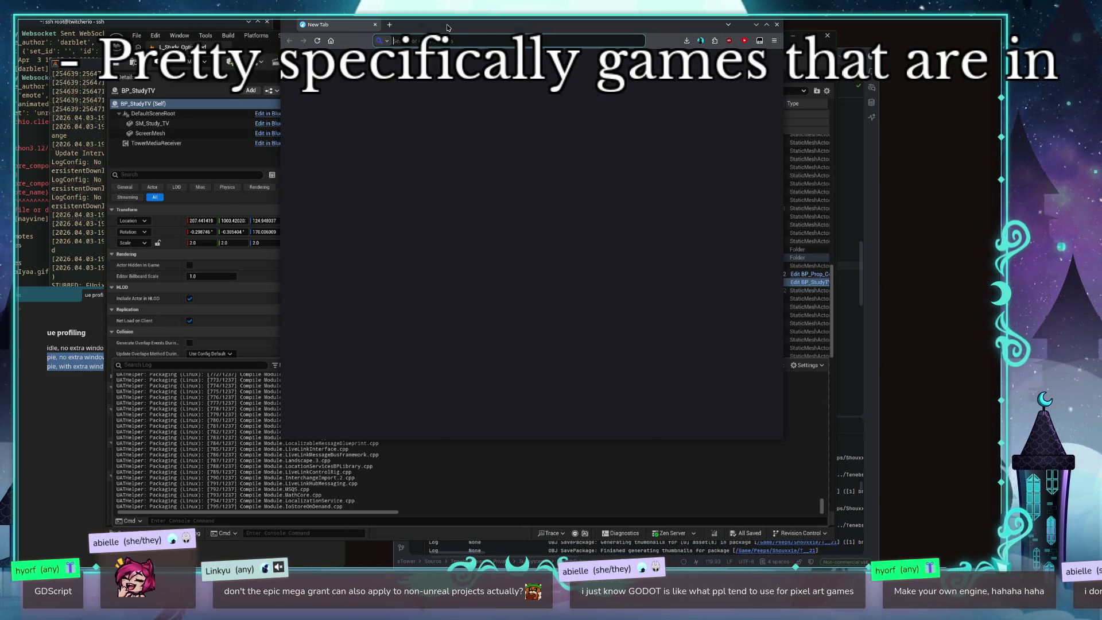
Step: Search the web for 'godot programming' and open the Godot Scripting languages documentation page
drag(449, 29, 445, 50)
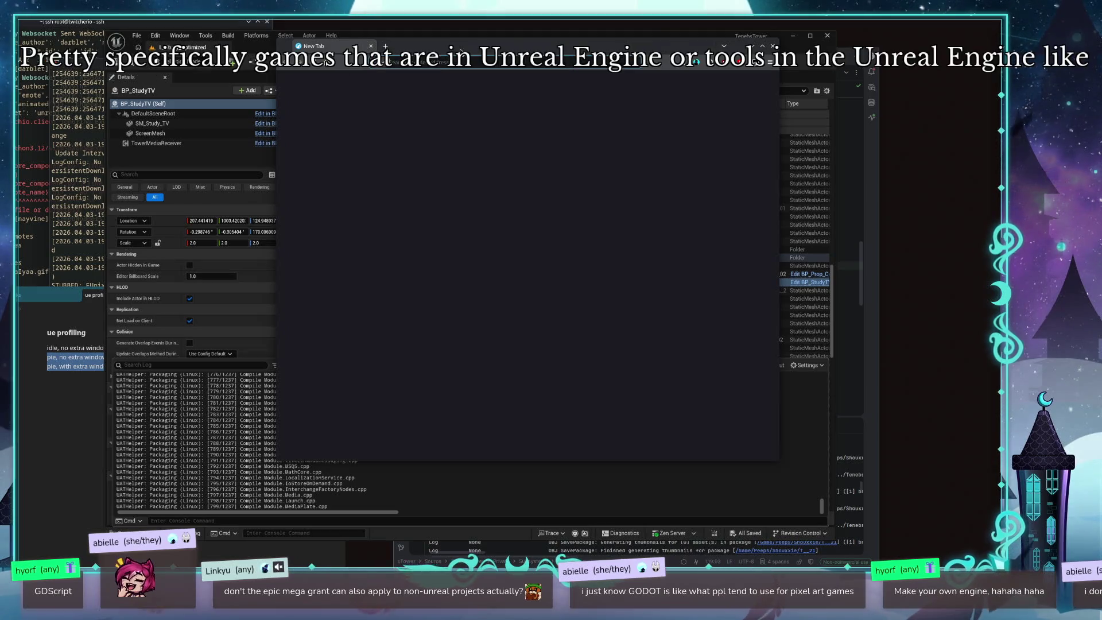
key(Down)
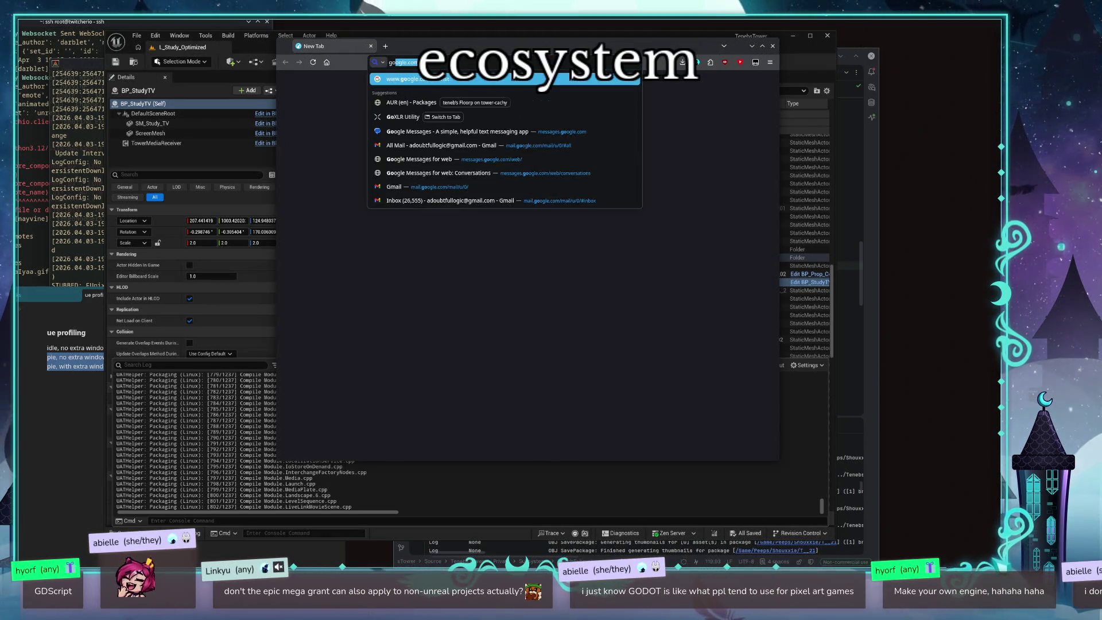
text(godot p)
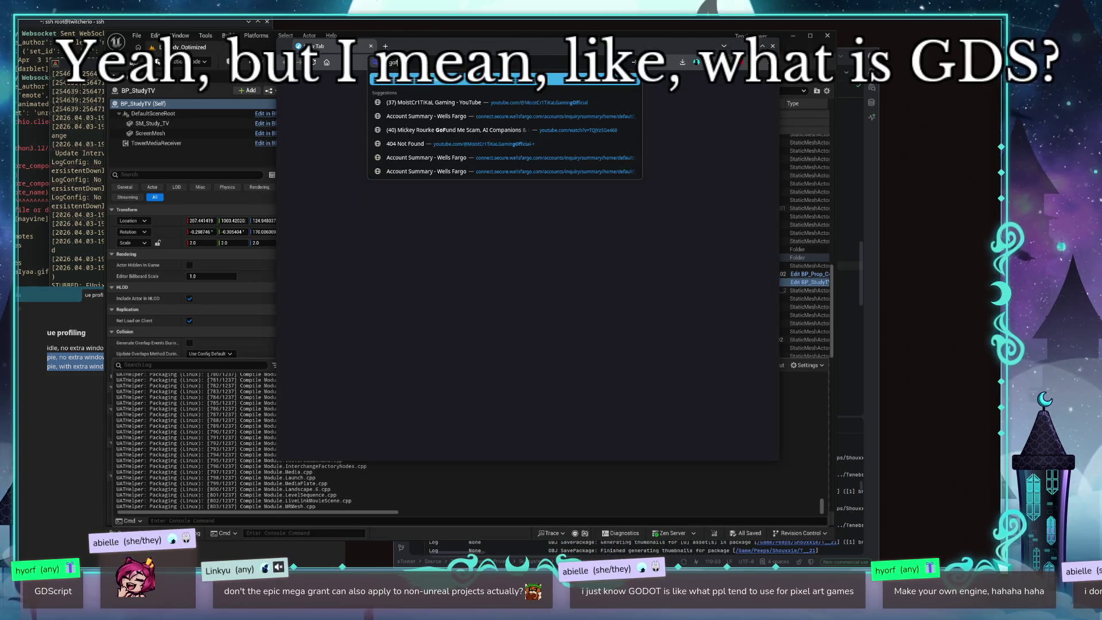
text(rogramming language)
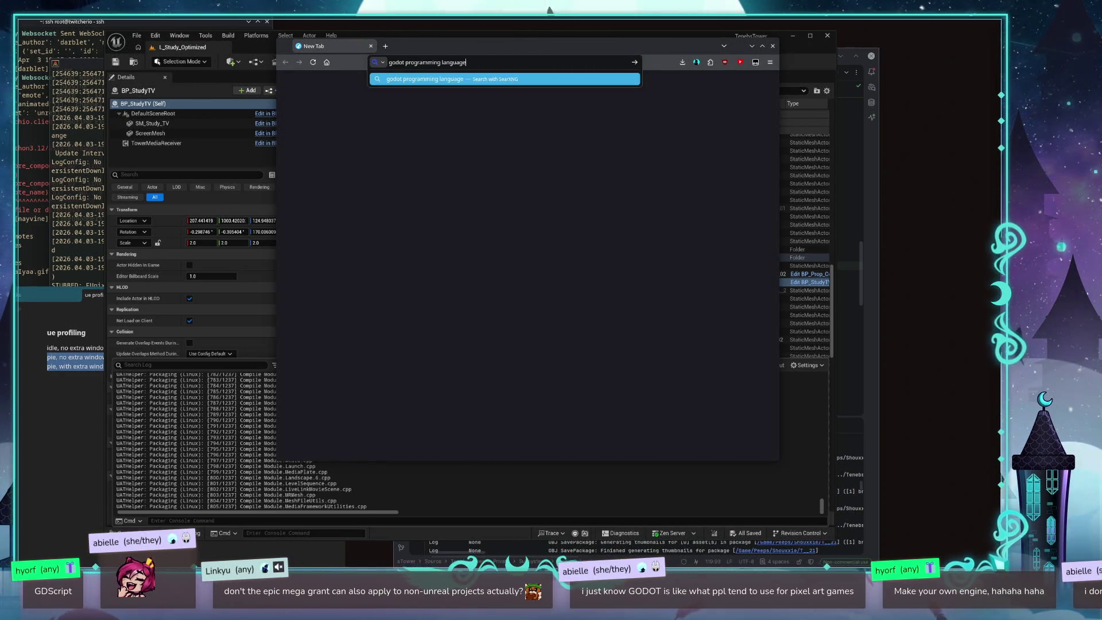
key(Return)
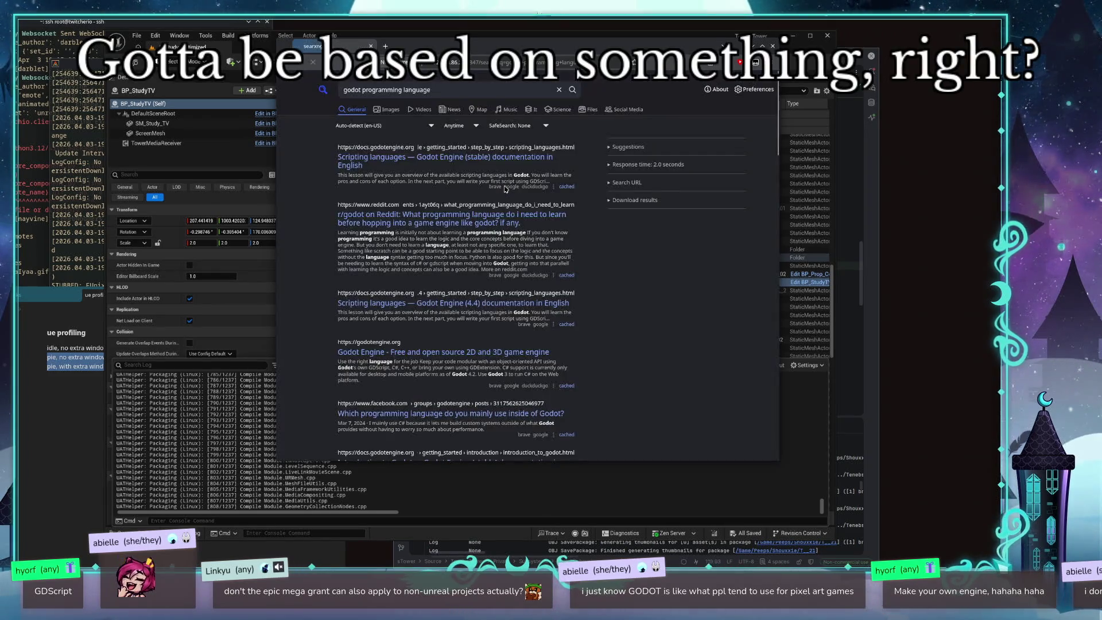
click(499, 158)
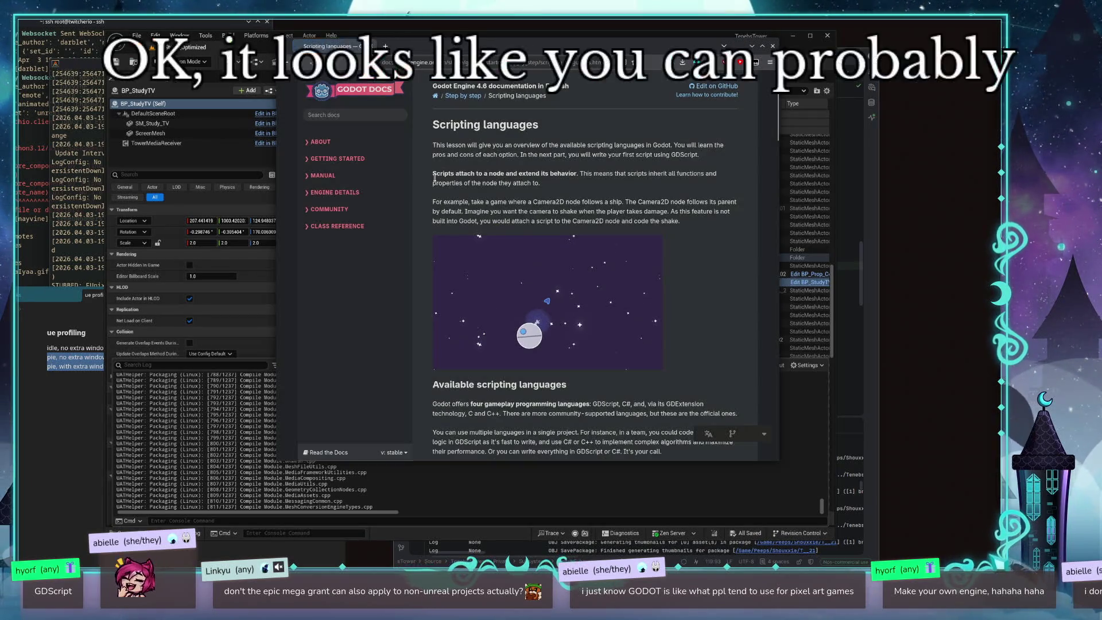
Step: Scroll to the Available scripting languages list and highlight the C entry after GDExtension
scroll(657, 147, down, 3)
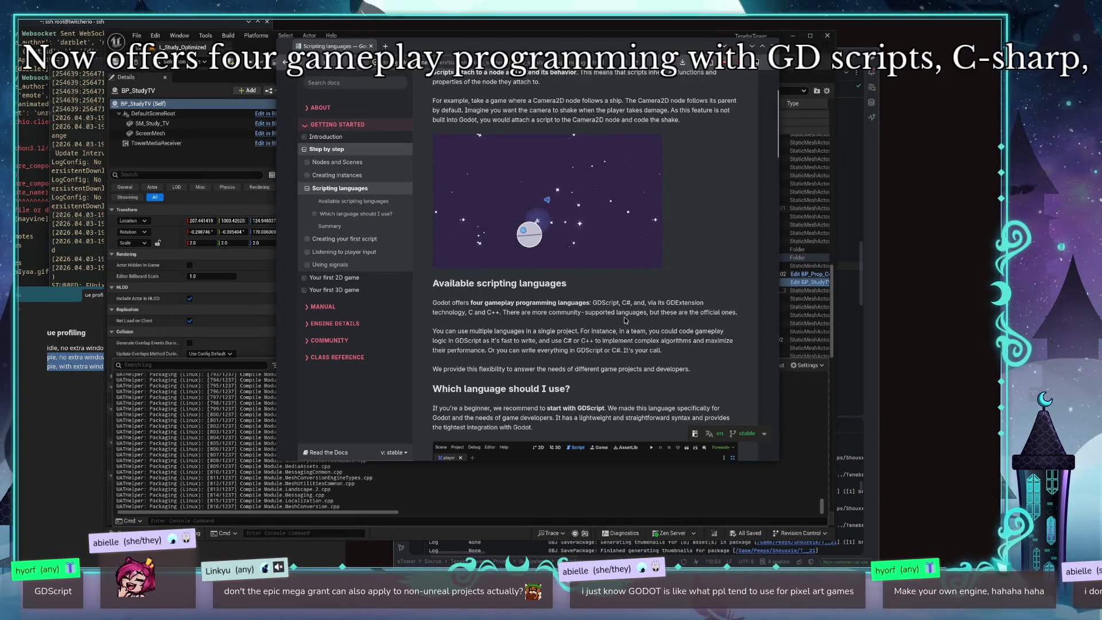
double_click(470, 312)
double_click(470, 313)
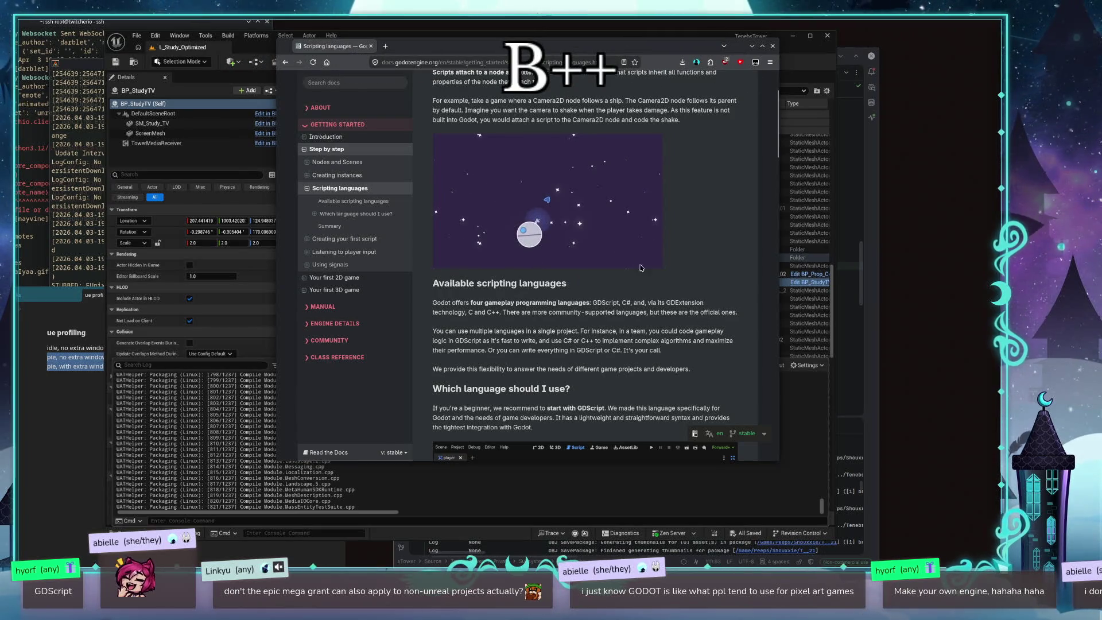
Step: Read down through the 'Which language should I use?' section of the Scripting languages page
scroll(641, 268, down, 2)
scroll(625, 230, down, 4)
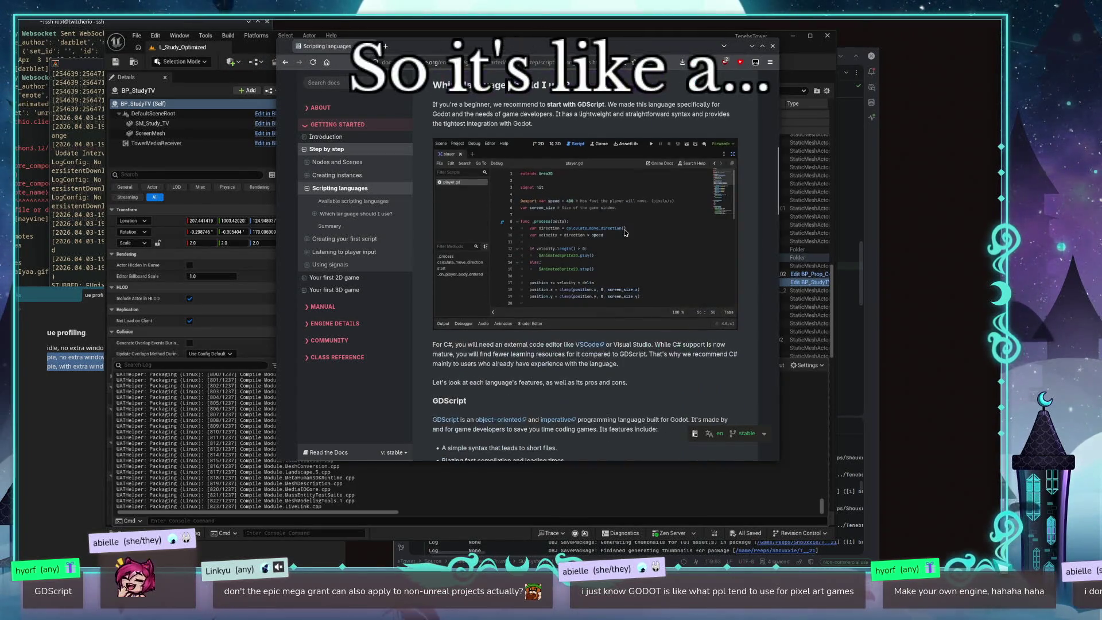
scroll(624, 231, up, 6)
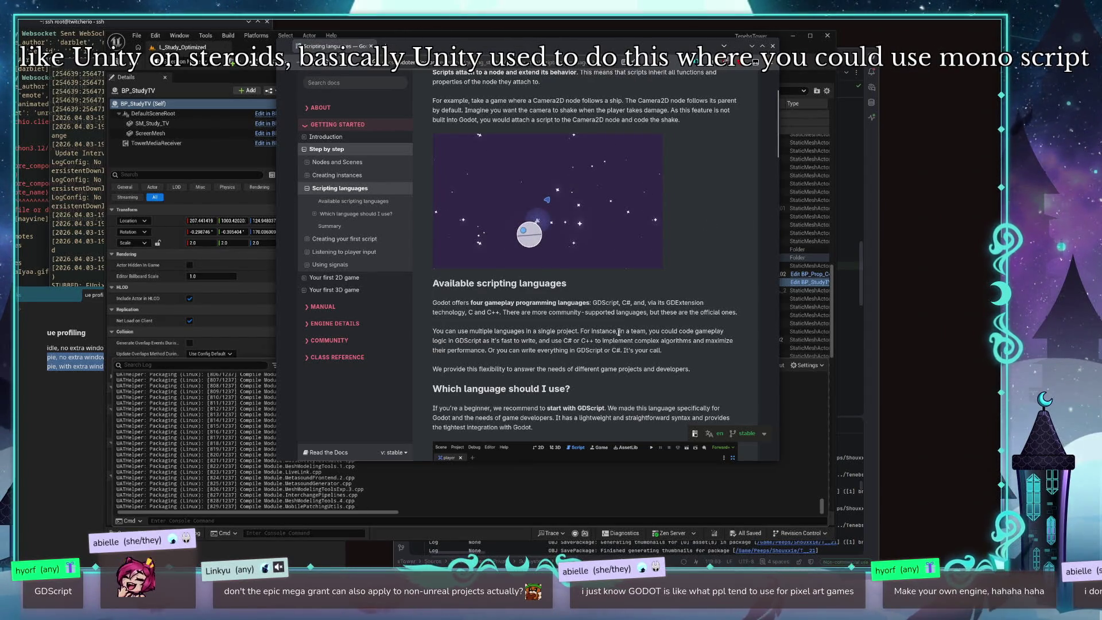
scroll(530, 231, down, 4)
scroll(531, 231, up, 3)
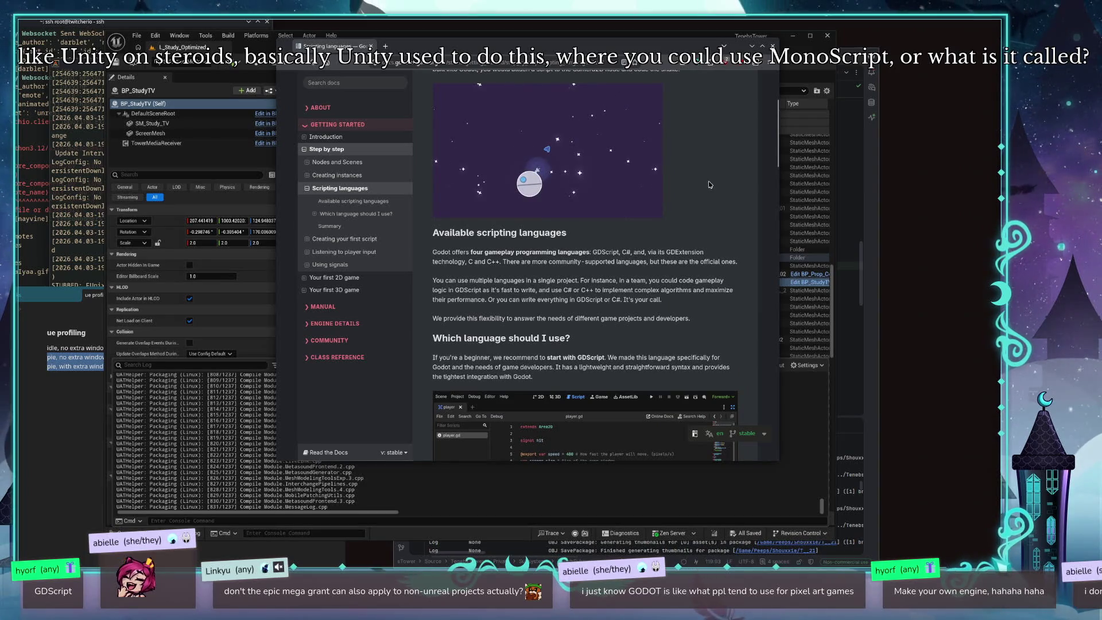
scroll(707, 179, up, 3)
scroll(705, 176, down, 4)
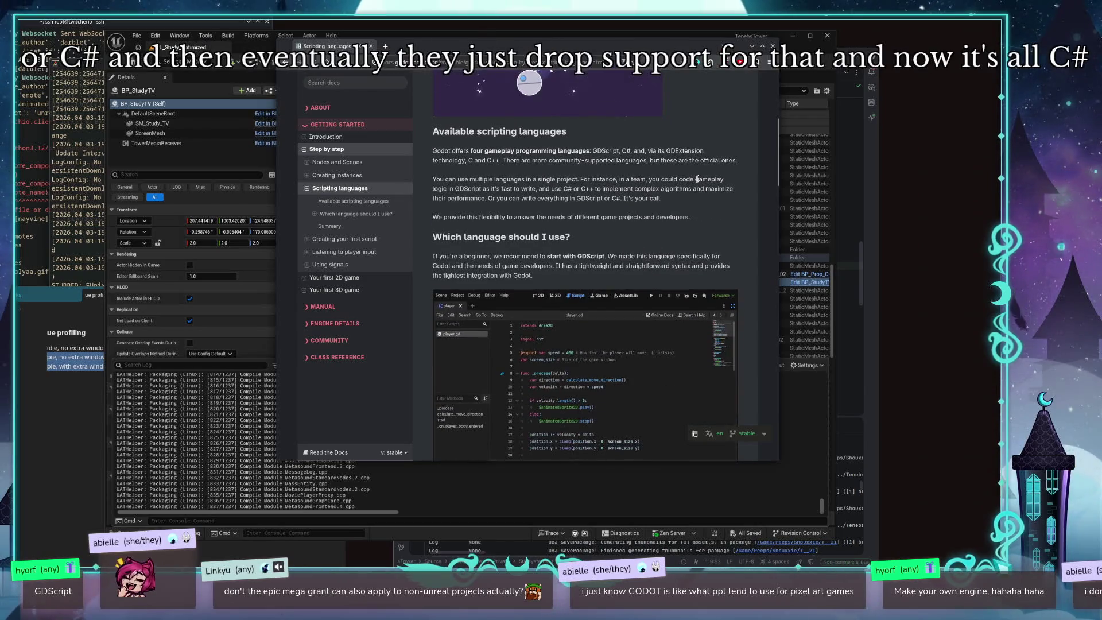
scroll(695, 179, down, 1)
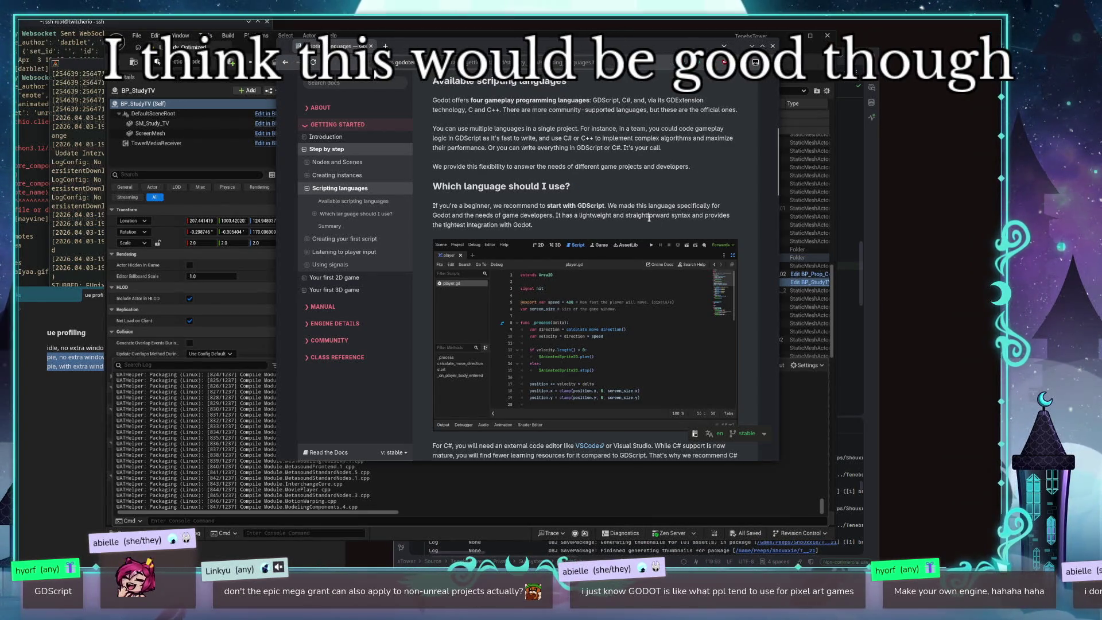
scroll(599, 217, down, 1)
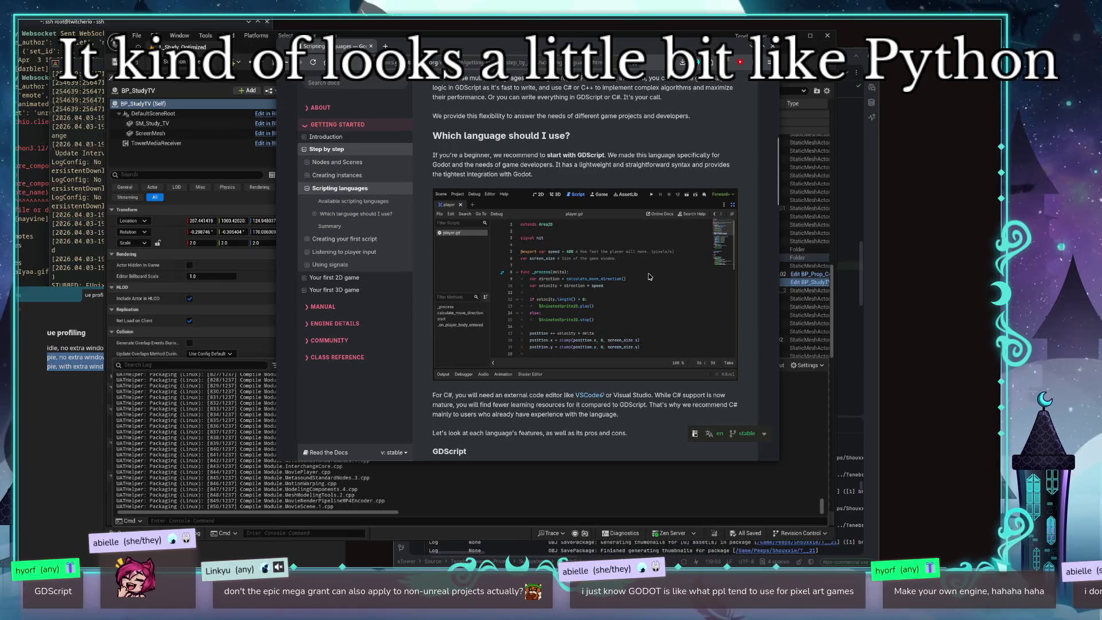
Step: Read past the GDScript feature list and the Python/Lua Note box to the .NET / C# section
scroll(649, 277, down, 3)
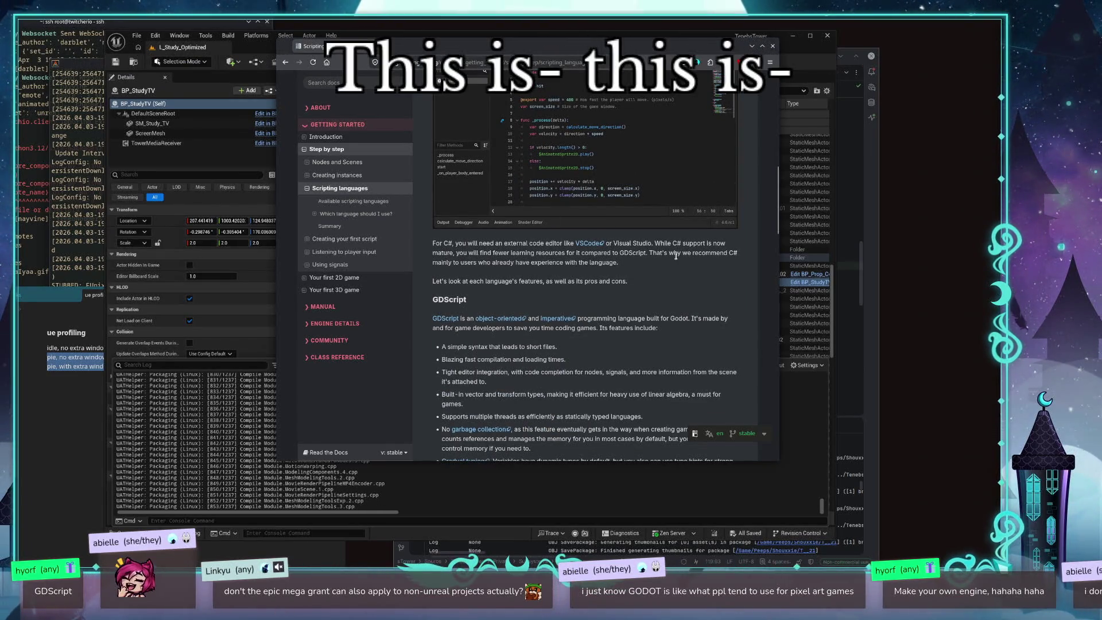
scroll(676, 257, down, 1)
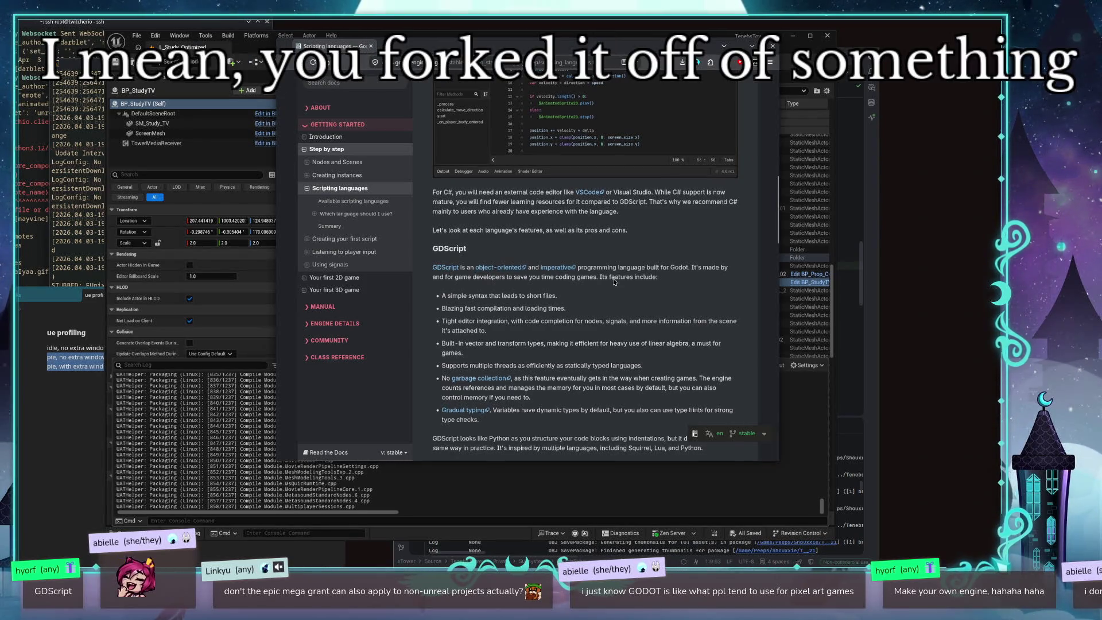
scroll(460, 278, down, 3)
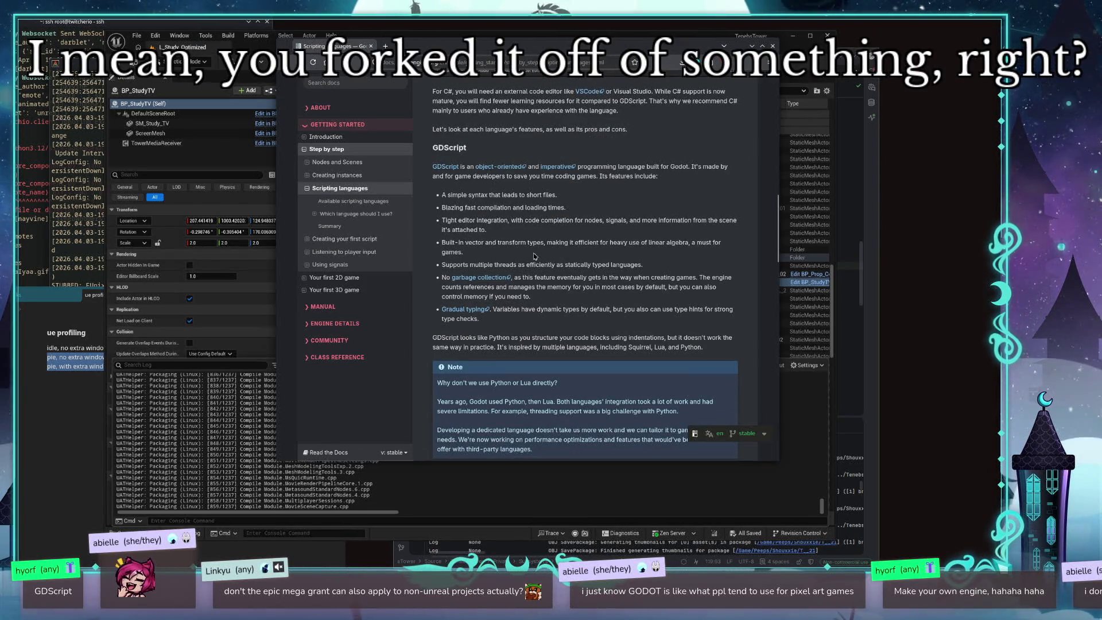
scroll(534, 256, down, 3)
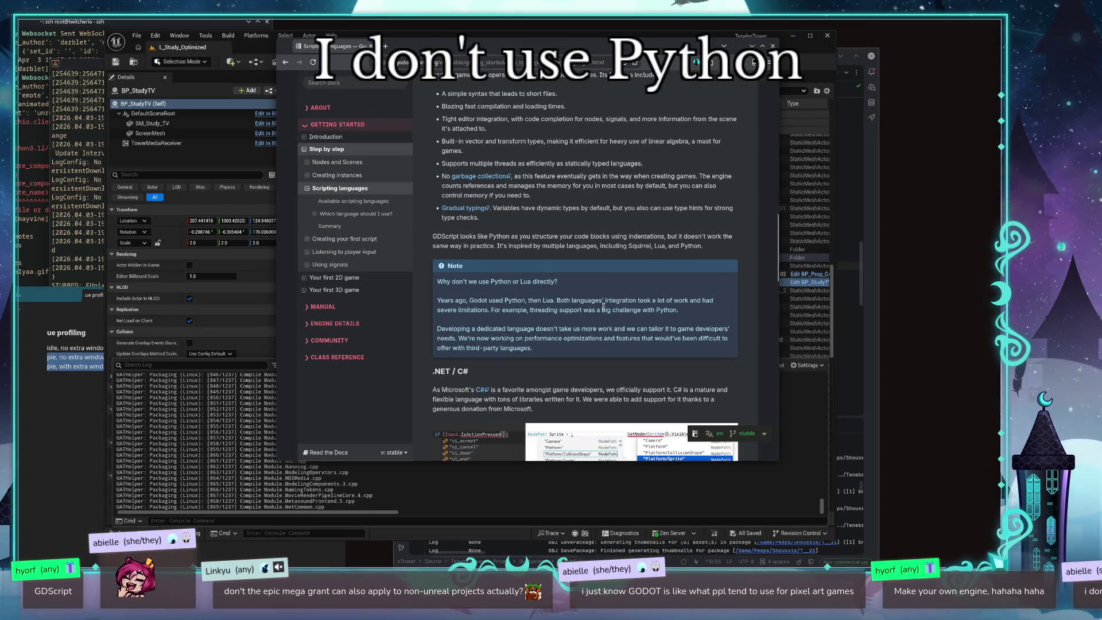
scroll(606, 345, down, 1)
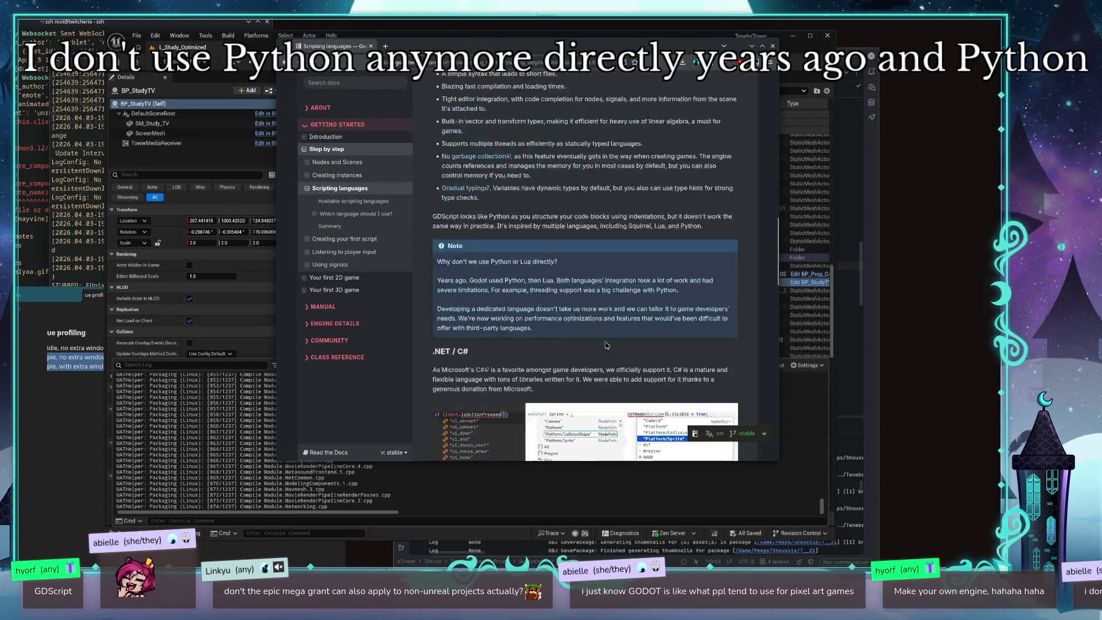
scroll(606, 345, down, 4)
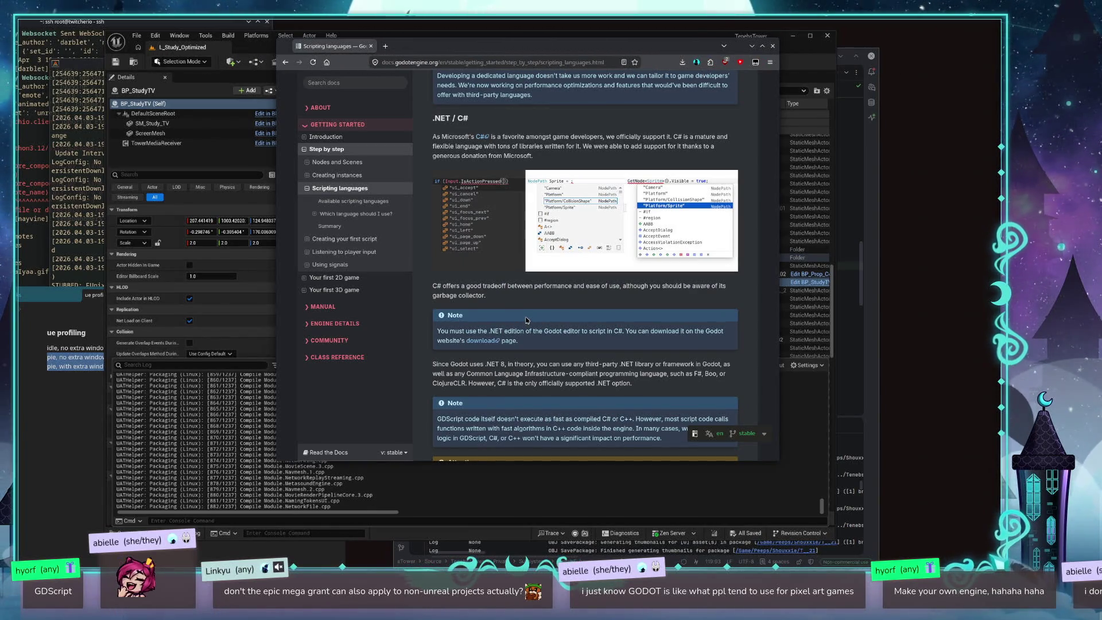
Step: Browse up and down through the Scripting languages page sections
scroll(528, 317, down, 4)
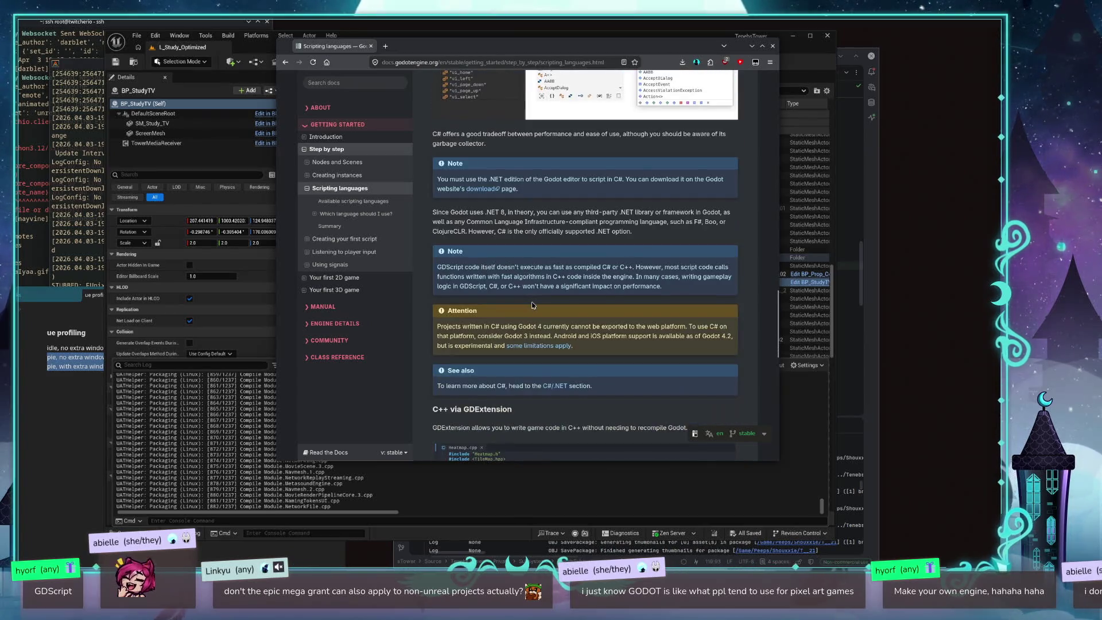
scroll(531, 309, up, 4)
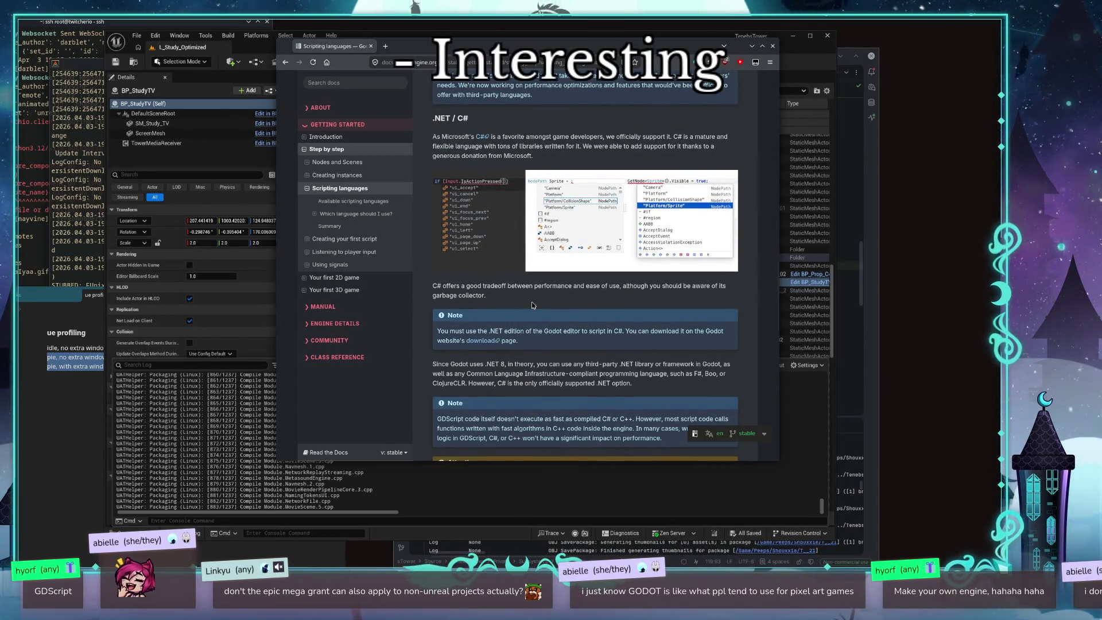
scroll(597, 301, down, 3)
scroll(512, 279, up, 3)
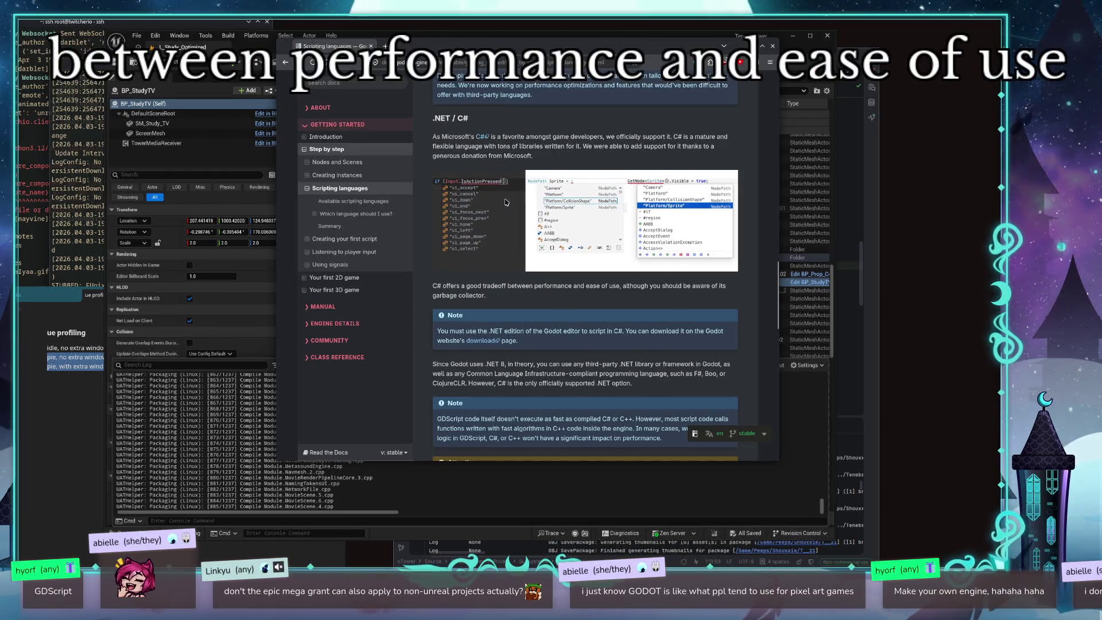
scroll(506, 202, up, 12)
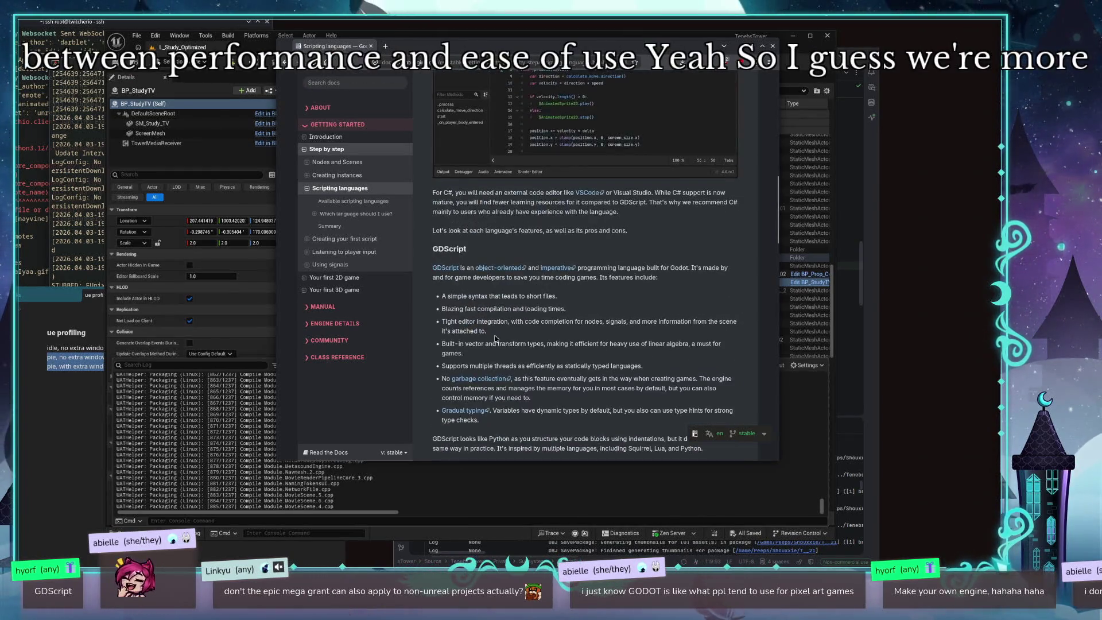
scroll(496, 339, up, 5)
scroll(505, 287, down, 5)
scroll(534, 181, up, 3)
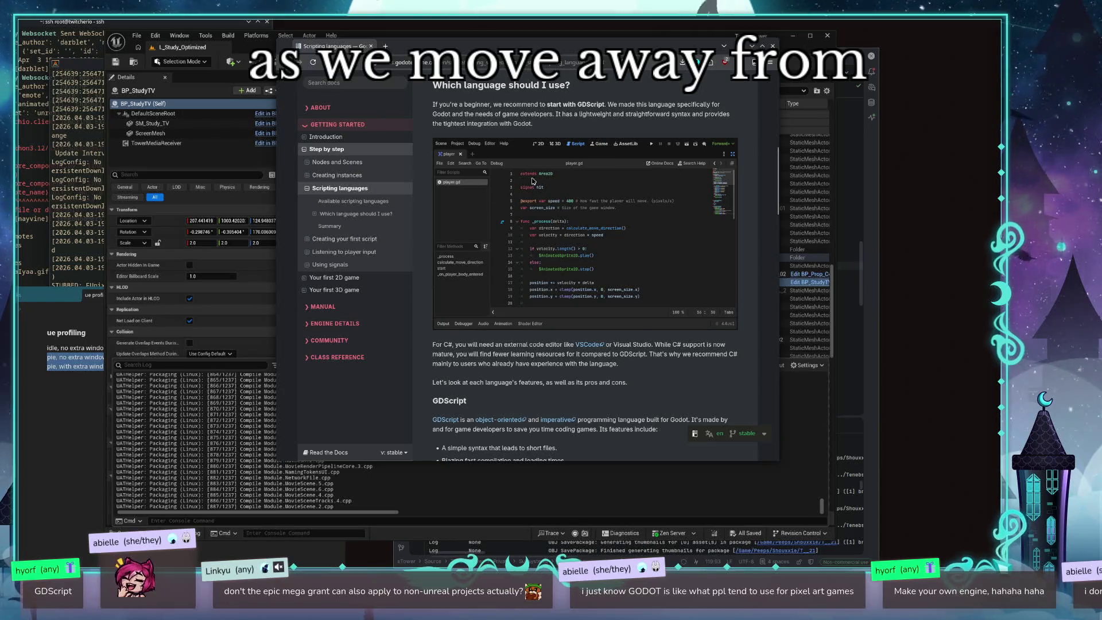
scroll(603, 167, down, 2)
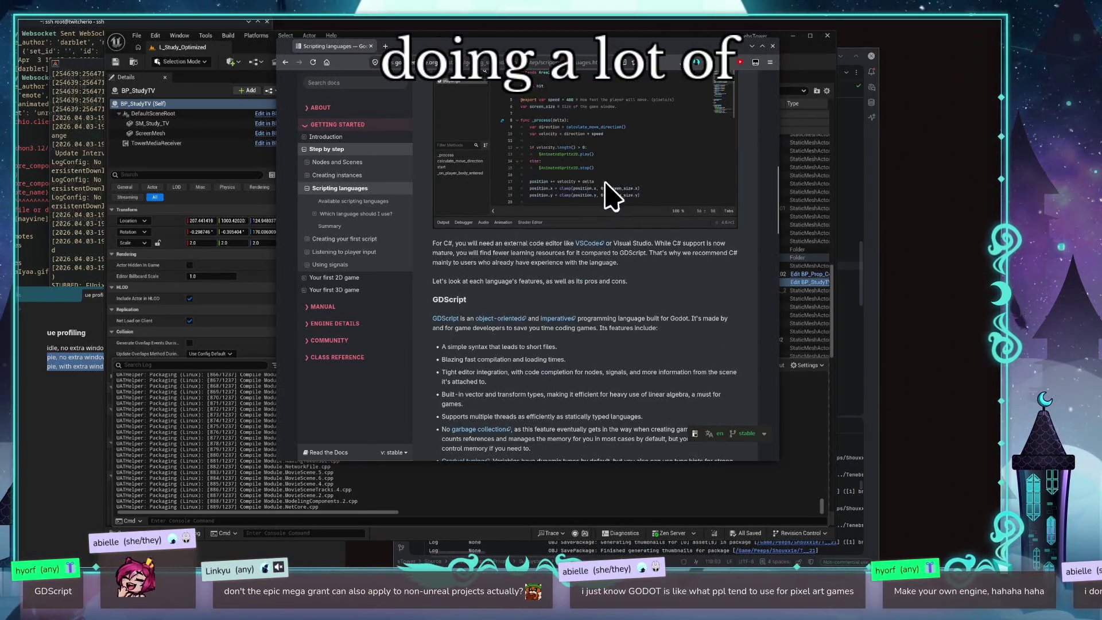
scroll(607, 184, down, 10)
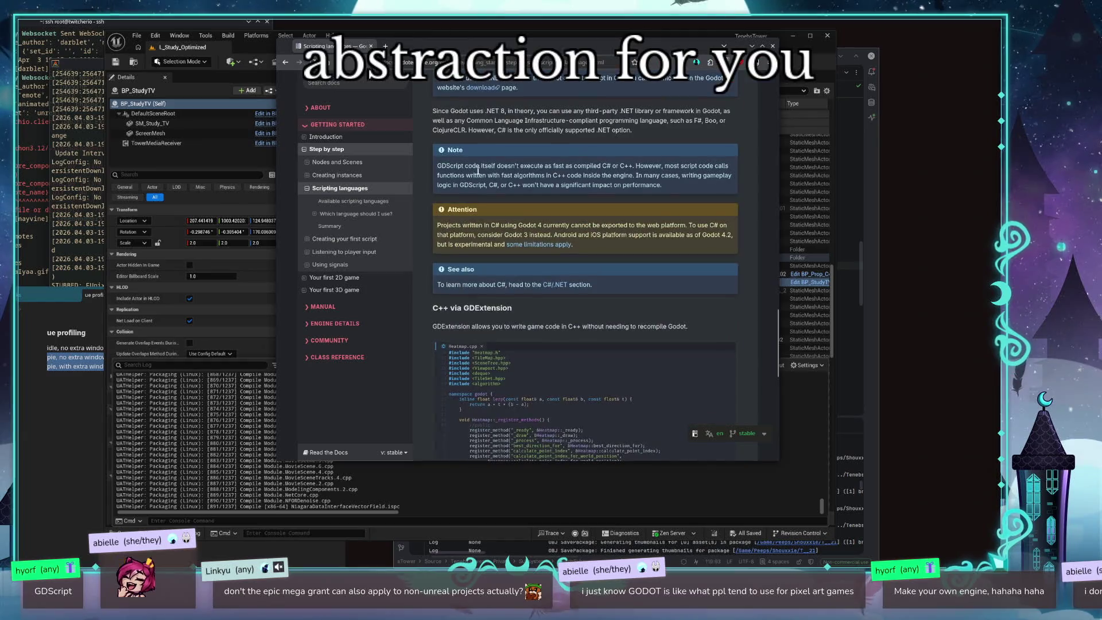
scroll(528, 241, down, 4)
scroll(531, 345, up, 2)
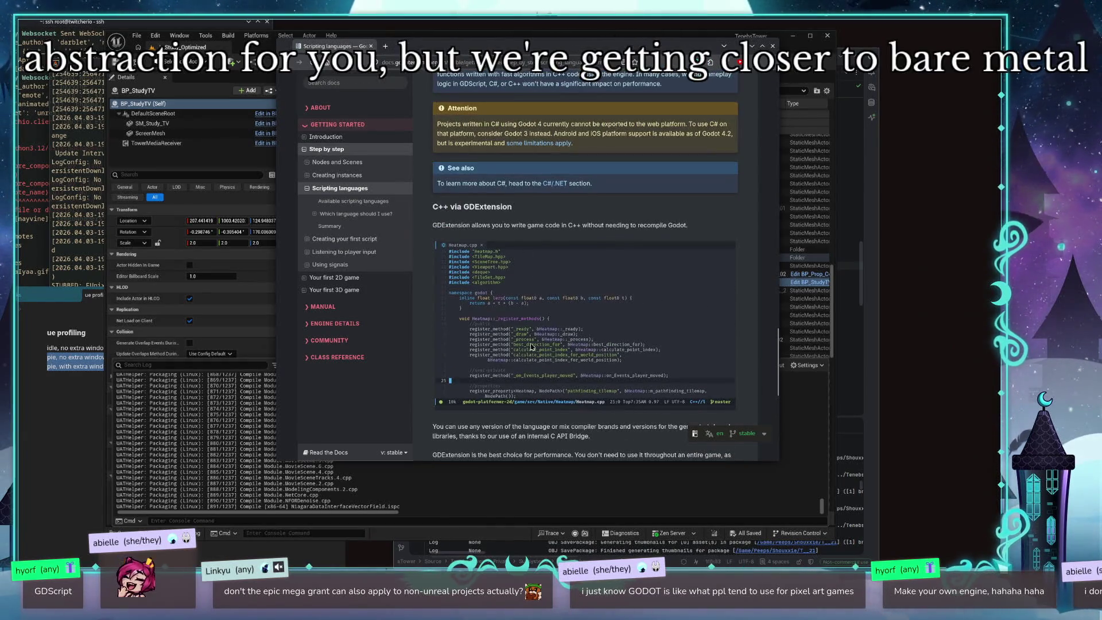
Step: Return to the top of the page and move the docs window so the Unreal outliner shows
scroll(603, 319, down, 6)
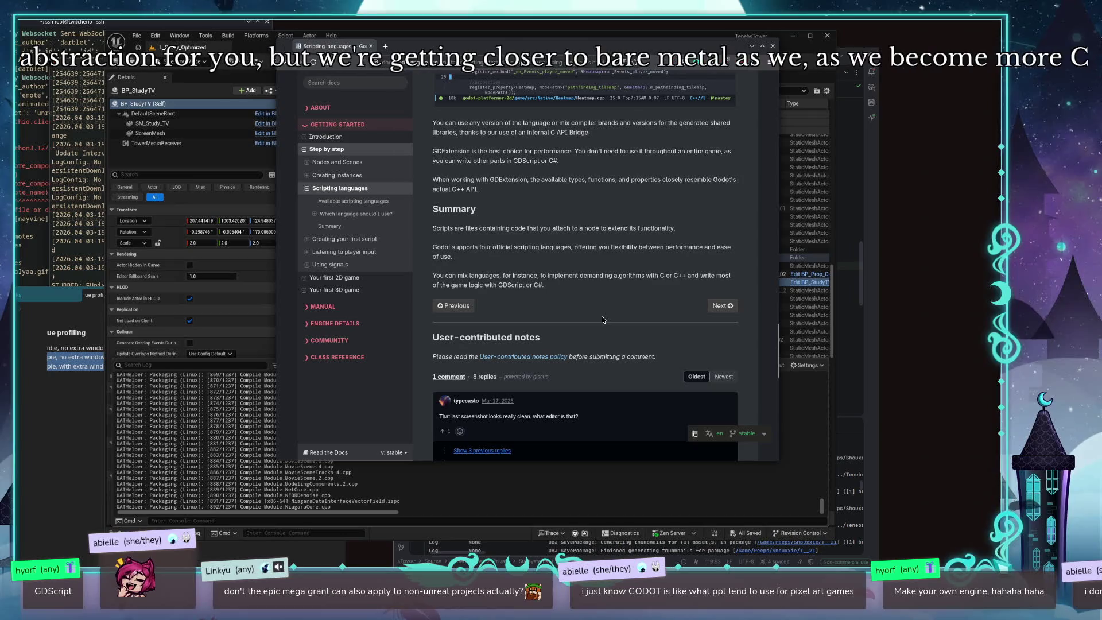
scroll(573, 305, up, 8)
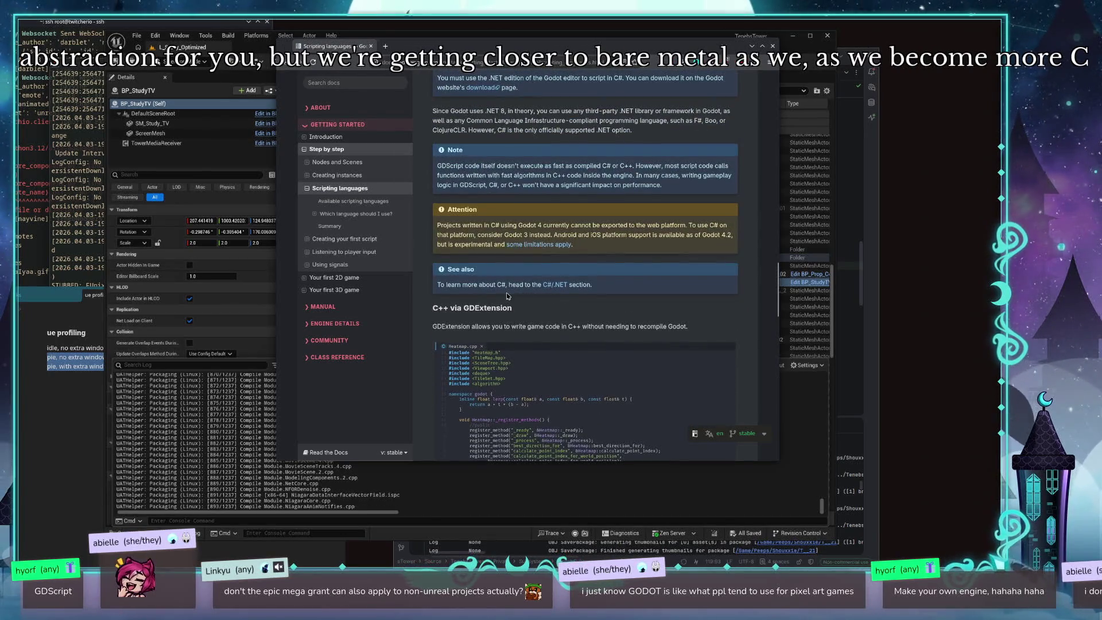
scroll(516, 244, up, 4)
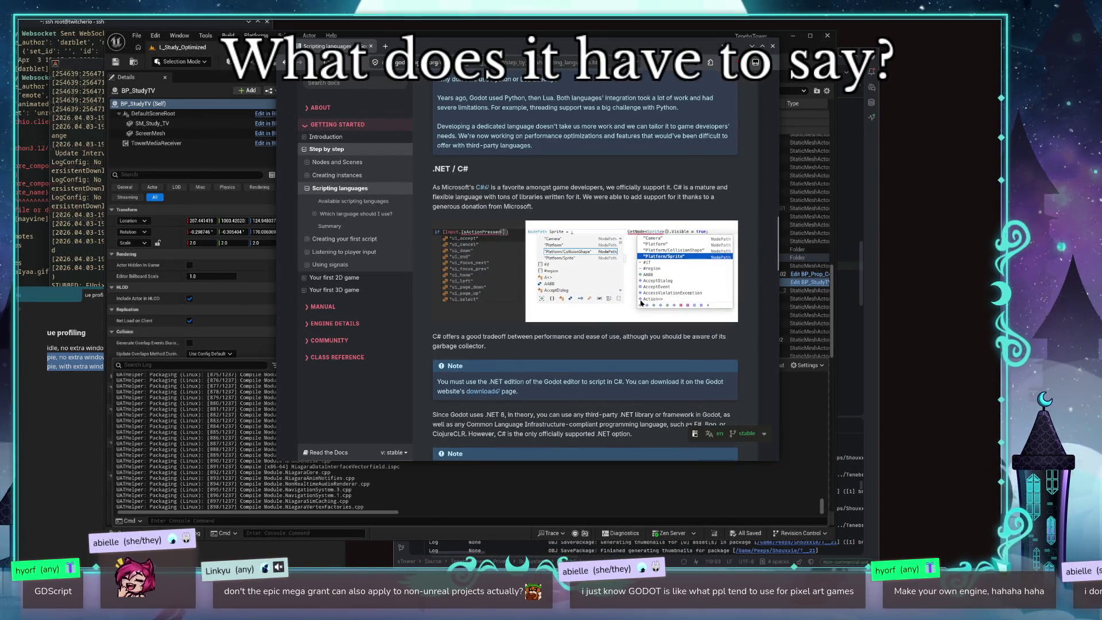
scroll(516, 244, up, 15)
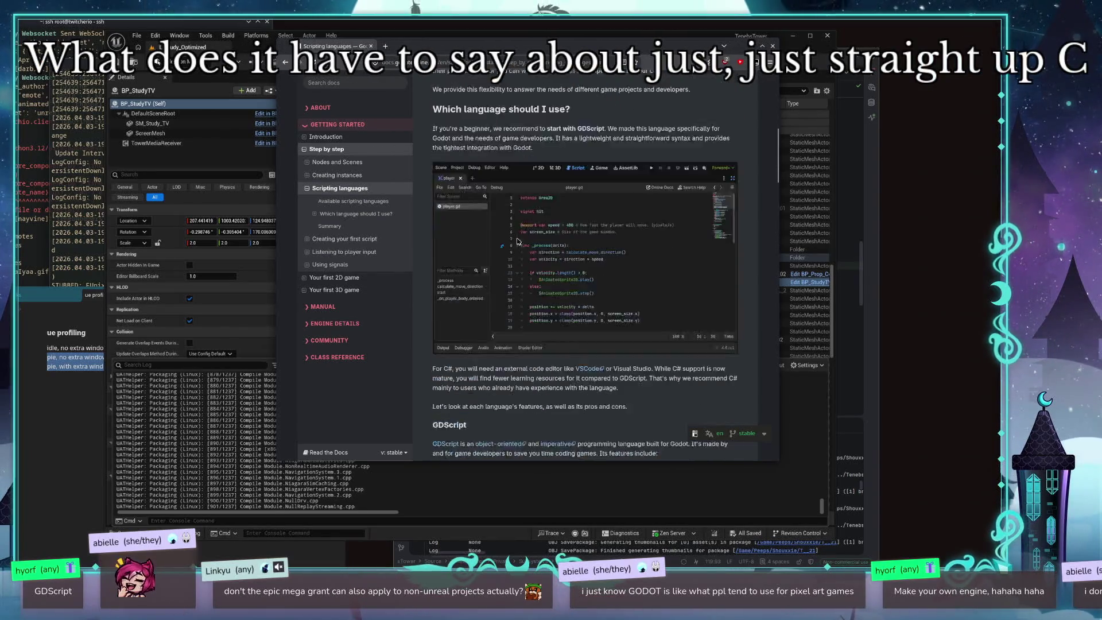
scroll(556, 243, up, 3)
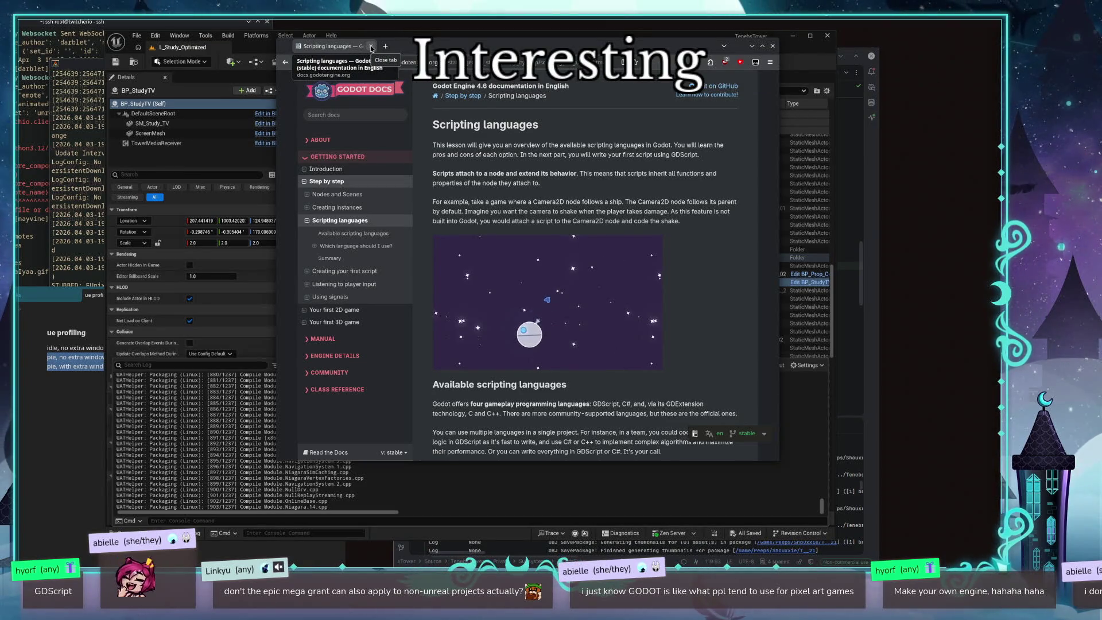
drag(693, 53, 477, 83)
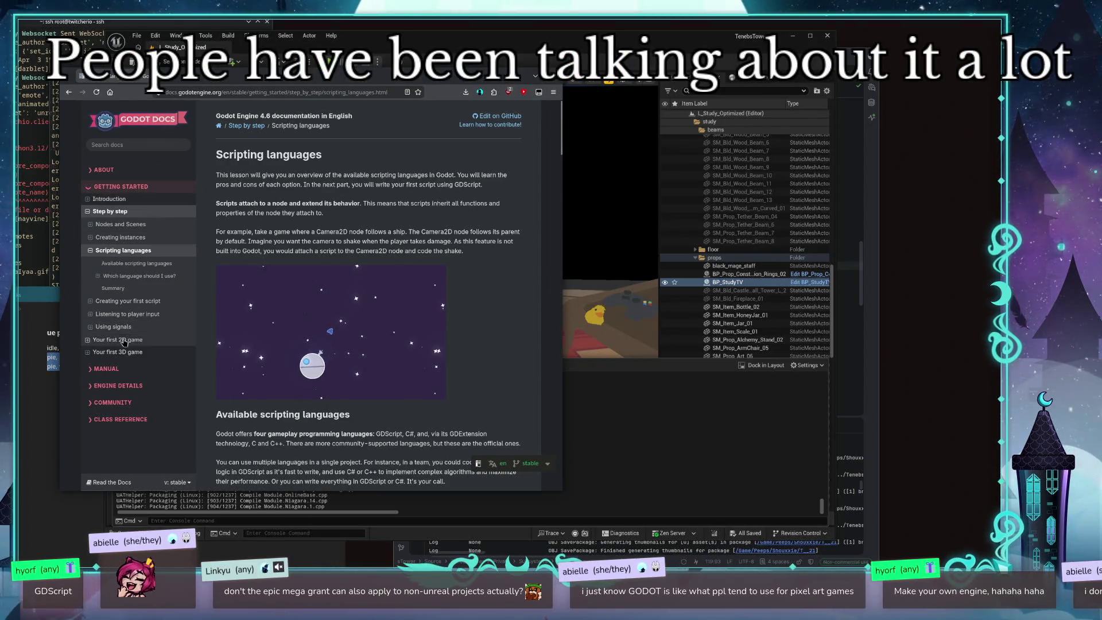
mouse_move(309, 87)
mouse_down()
mouse_move(327, 36)
mouse_move(400, 36)
mouse_up()
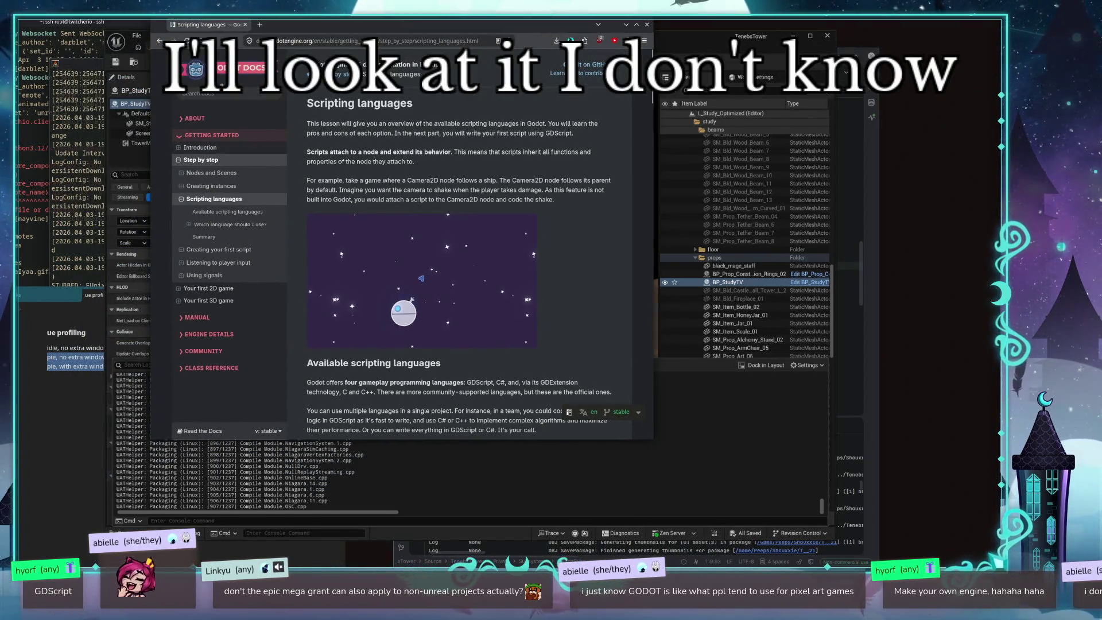
Step: Open the Godot Docs 4.6 home and System requirements pages, then browse the sidebar topic lists
click(195, 68)
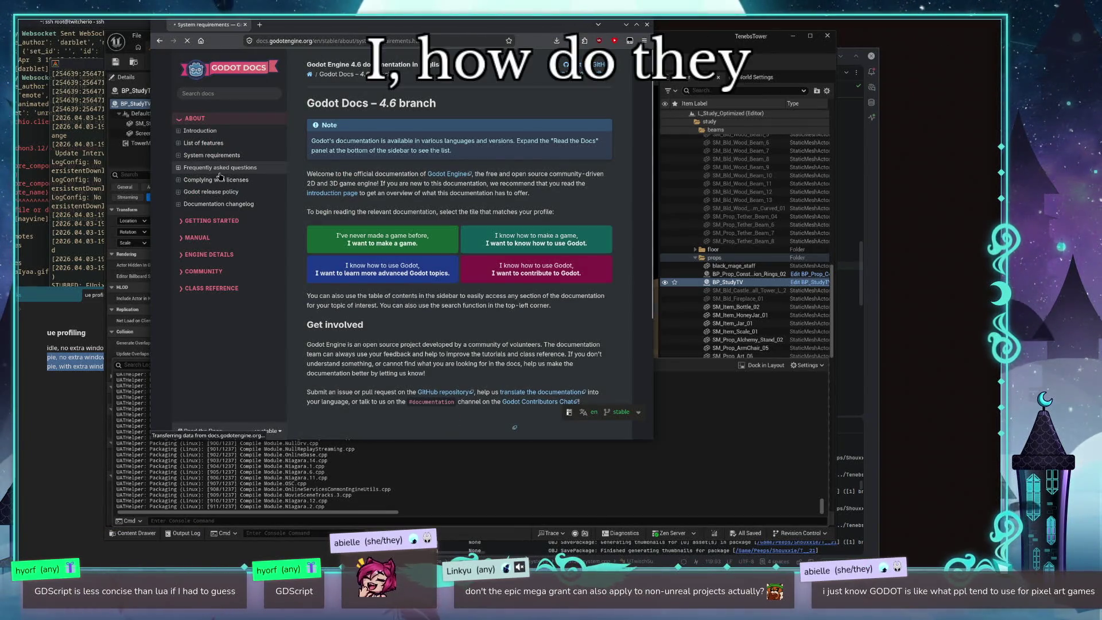
click(192, 155)
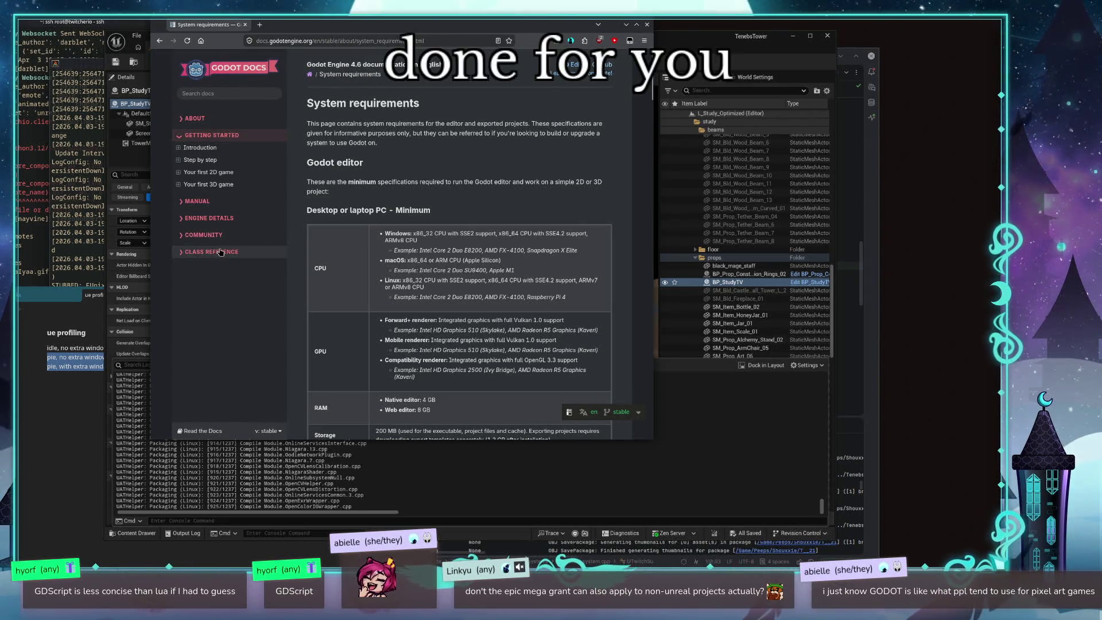
click(180, 249)
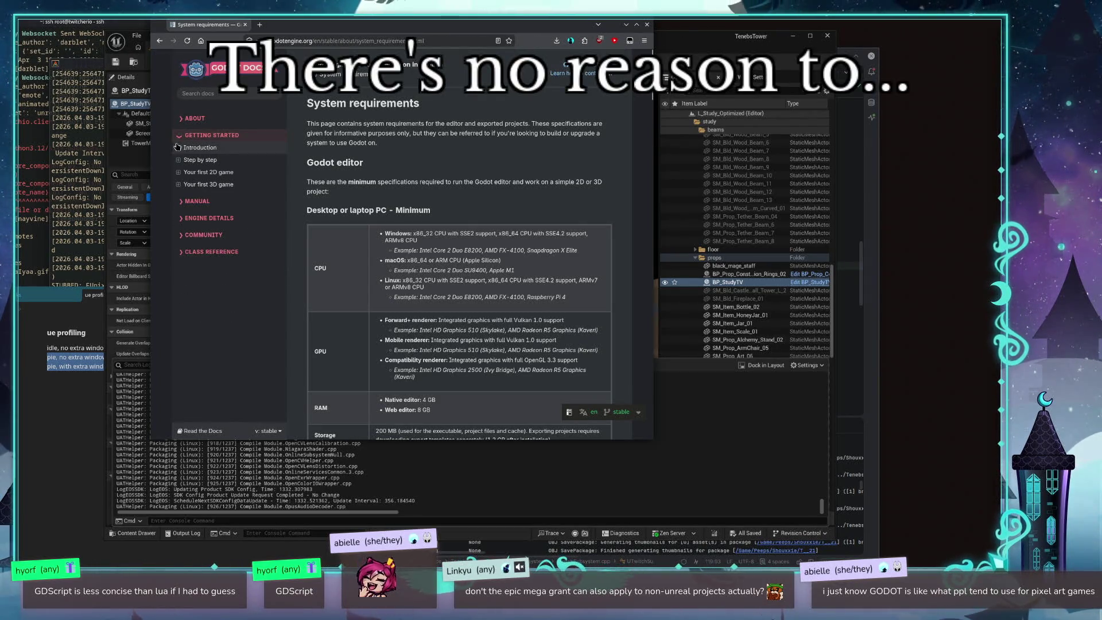
click(184, 219)
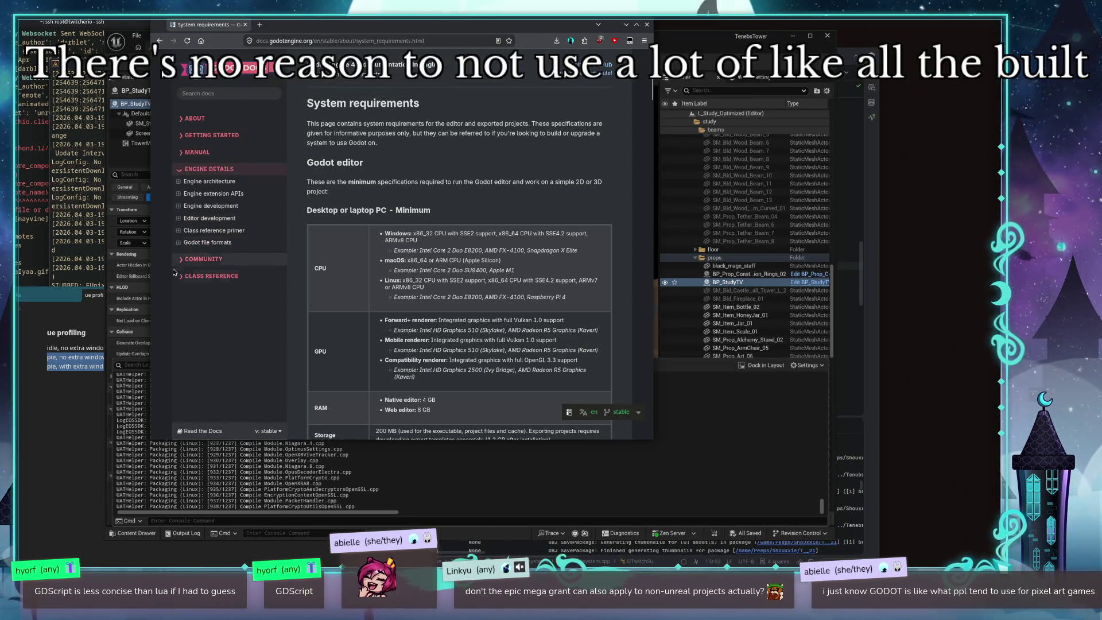
click(181, 259)
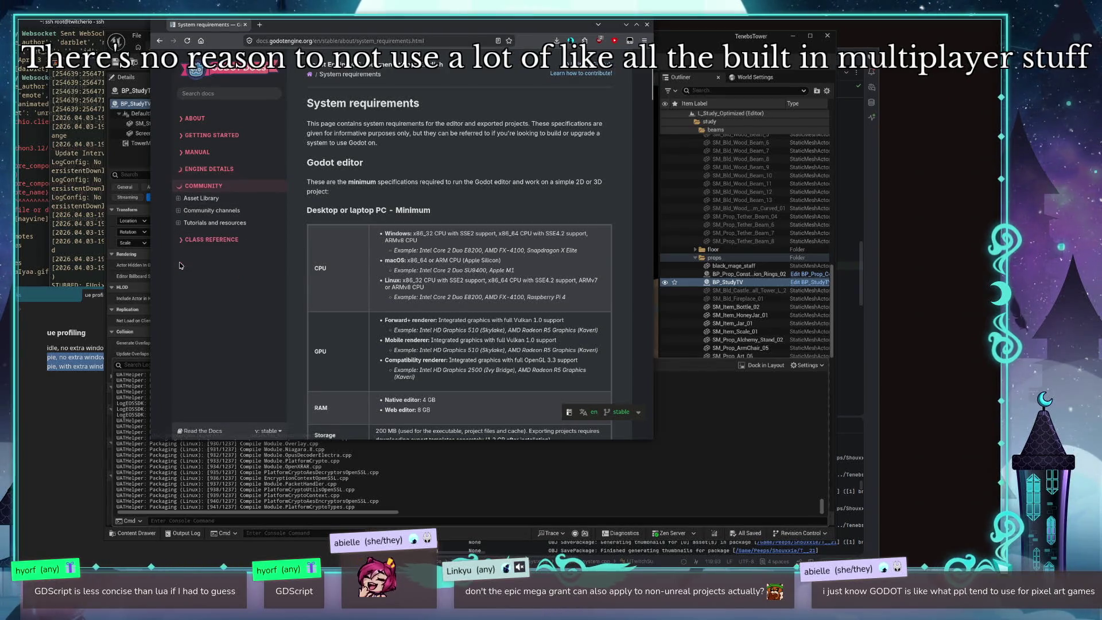
click(184, 239)
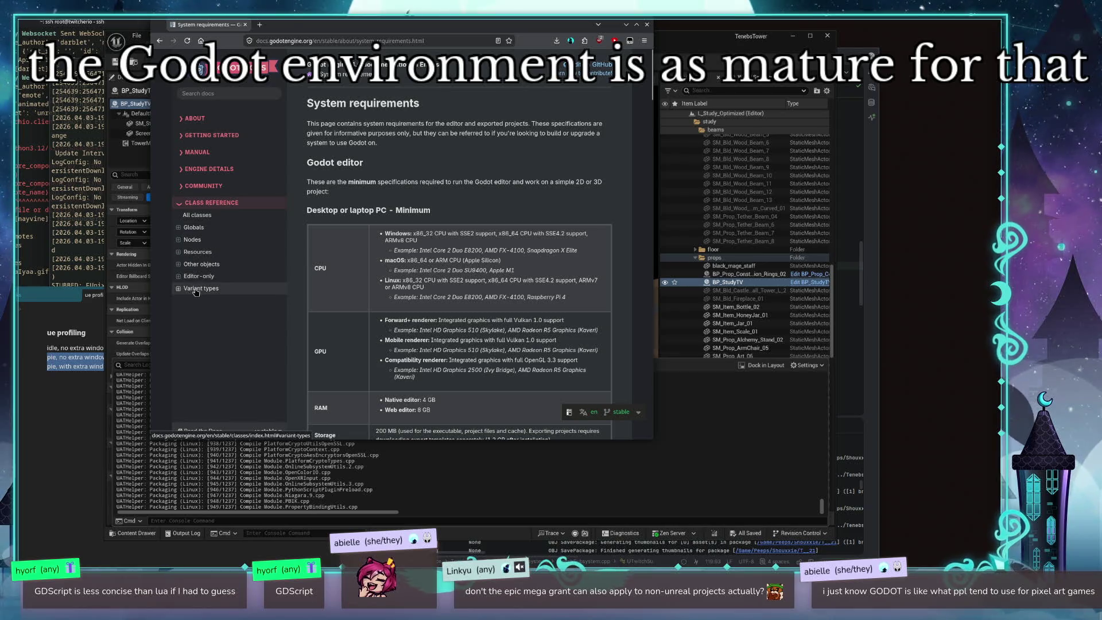
click(195, 169)
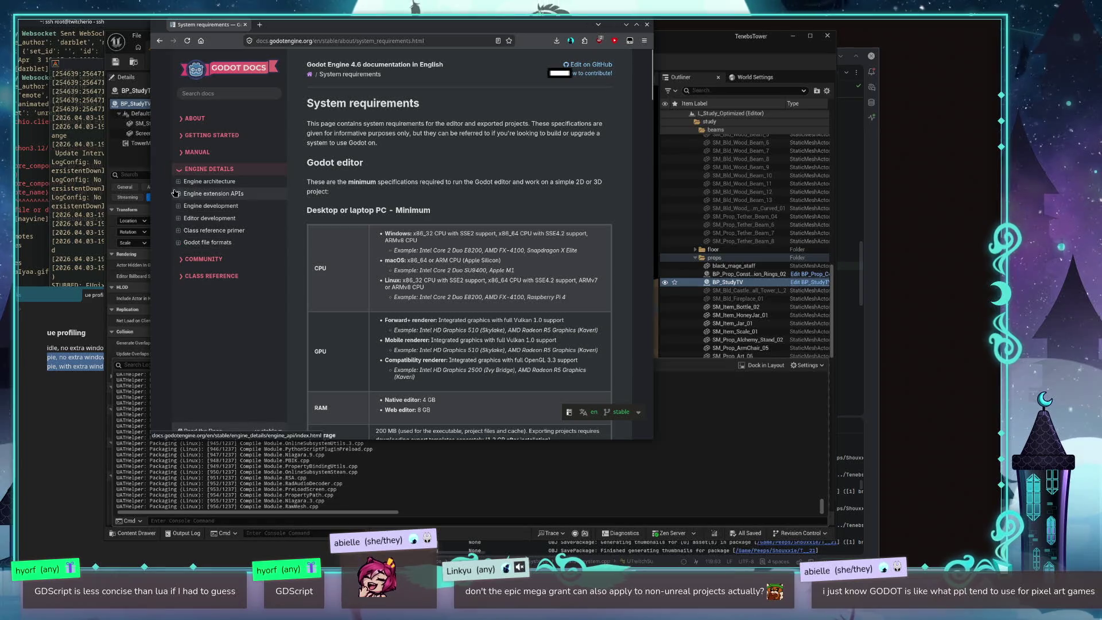
click(178, 180)
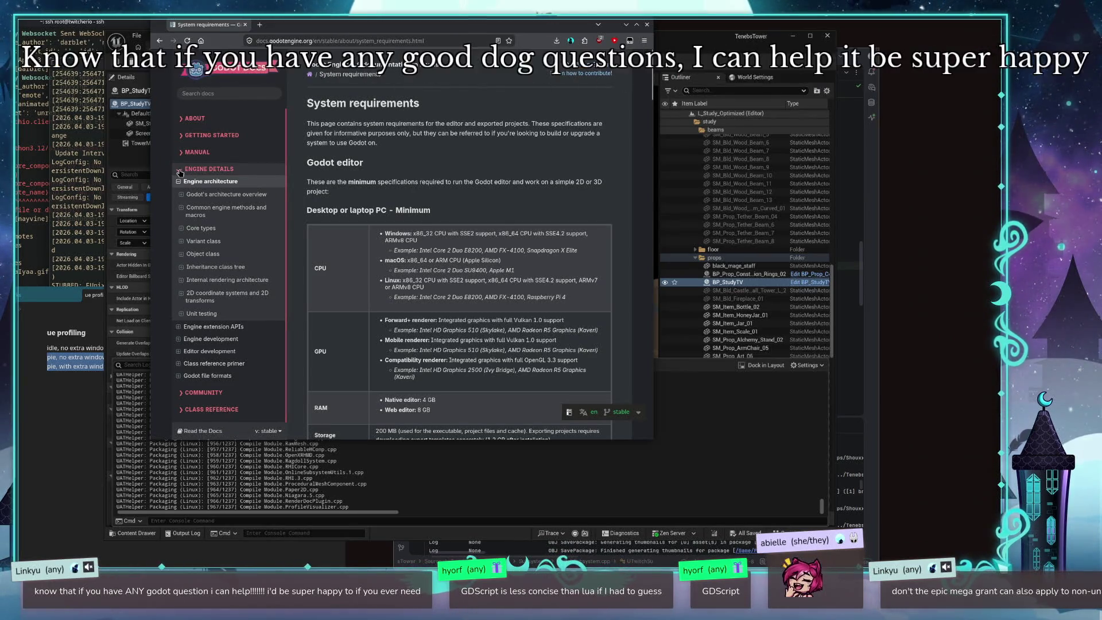
Step: Collapse Engine Details, expand Manual > Networking, and open High-level multiplayer
click(179, 173)
click(179, 185)
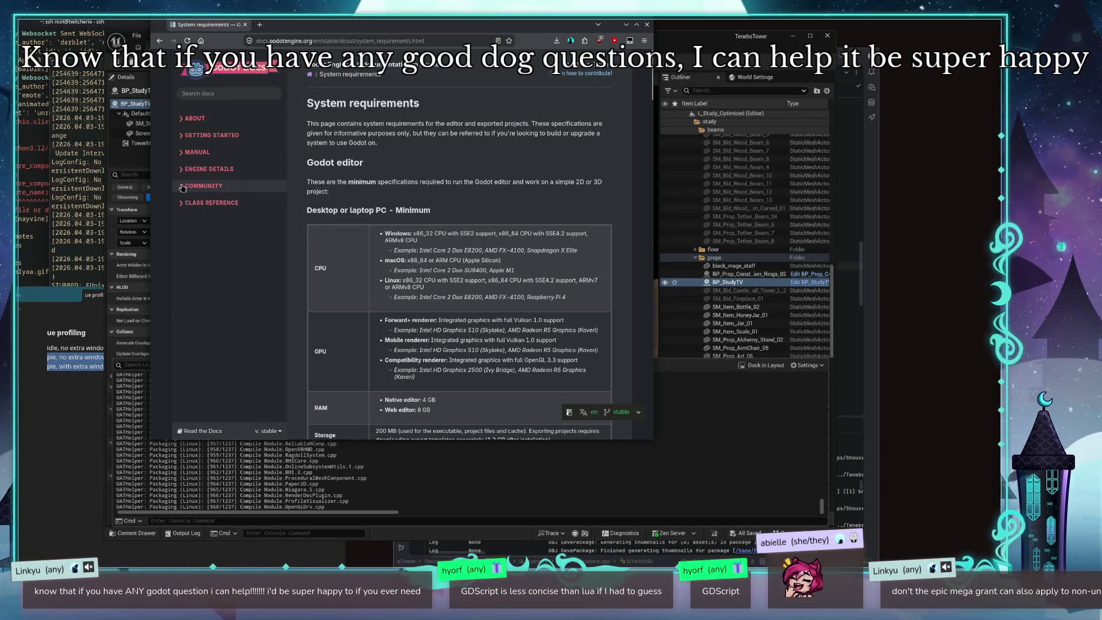
click(179, 152)
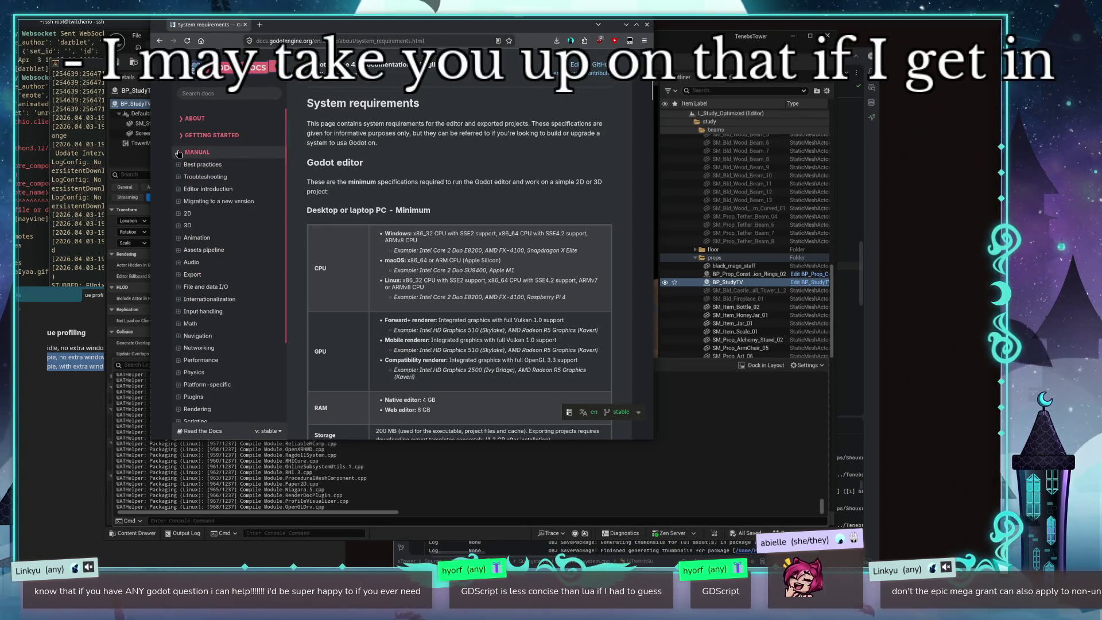
click(180, 347)
scroll(207, 298, down, 3)
click(211, 268)
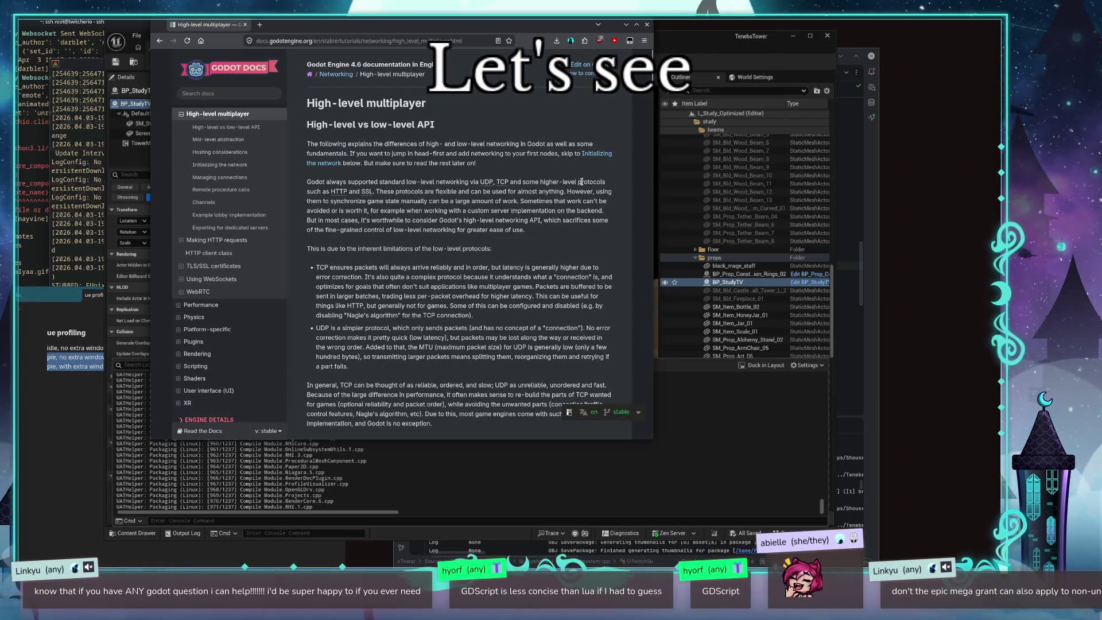
scroll(374, 250, down, 10)
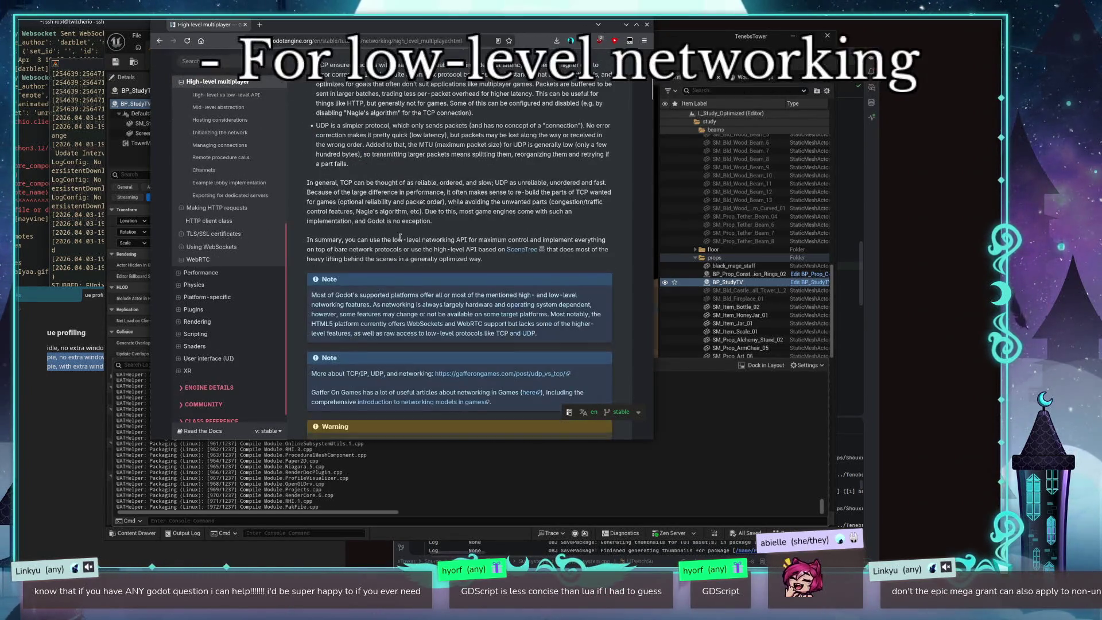
scroll(452, 225, down, 5)
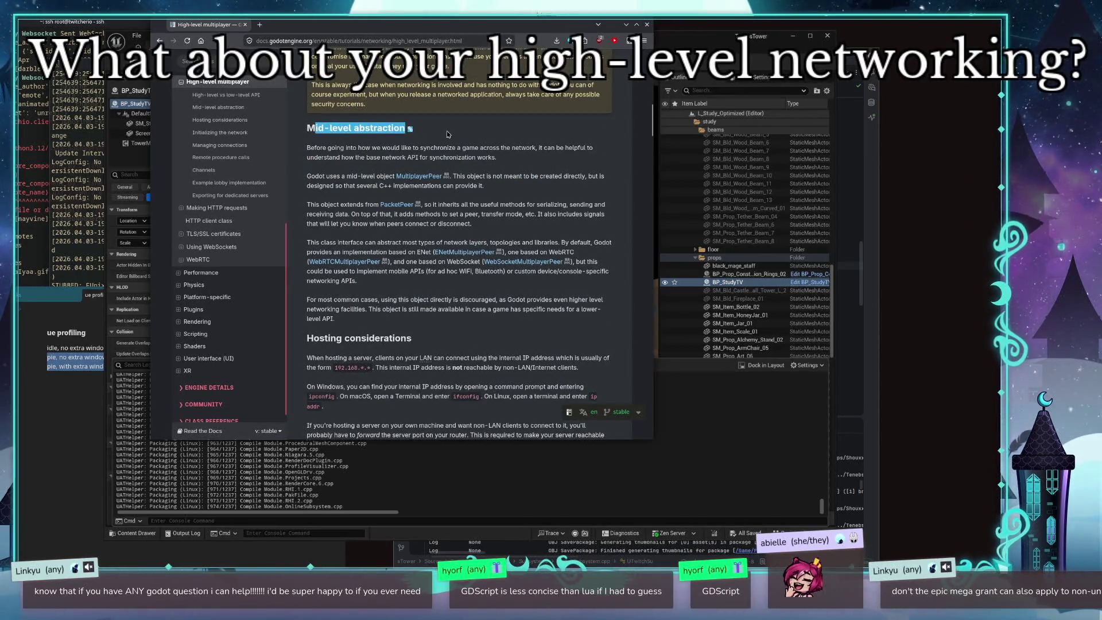
scroll(447, 134, down, 15)
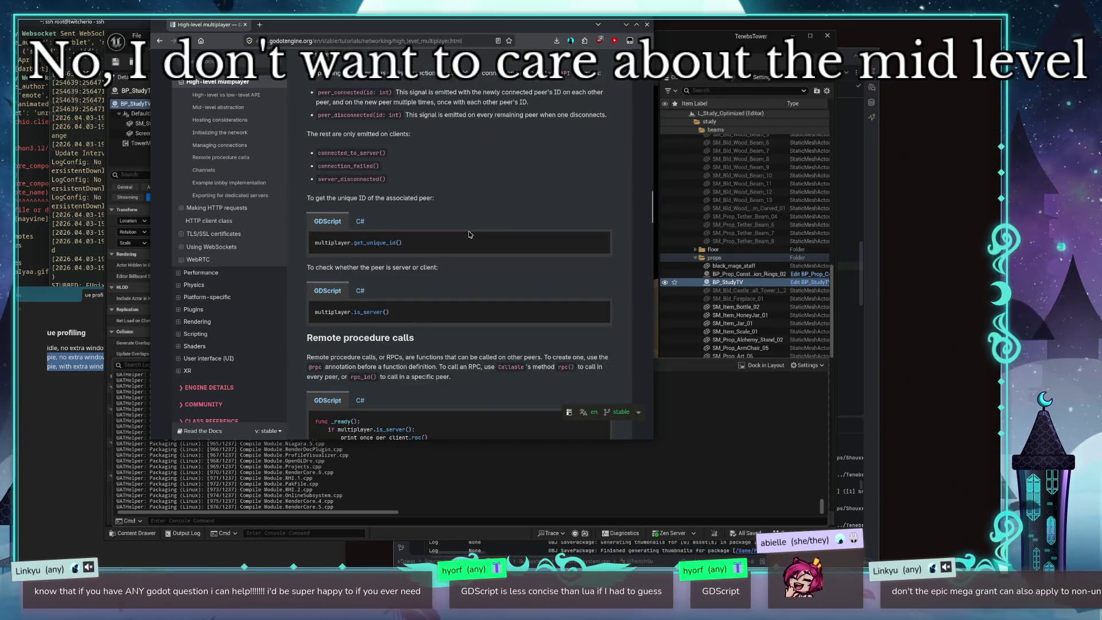
scroll(469, 234, up, 8)
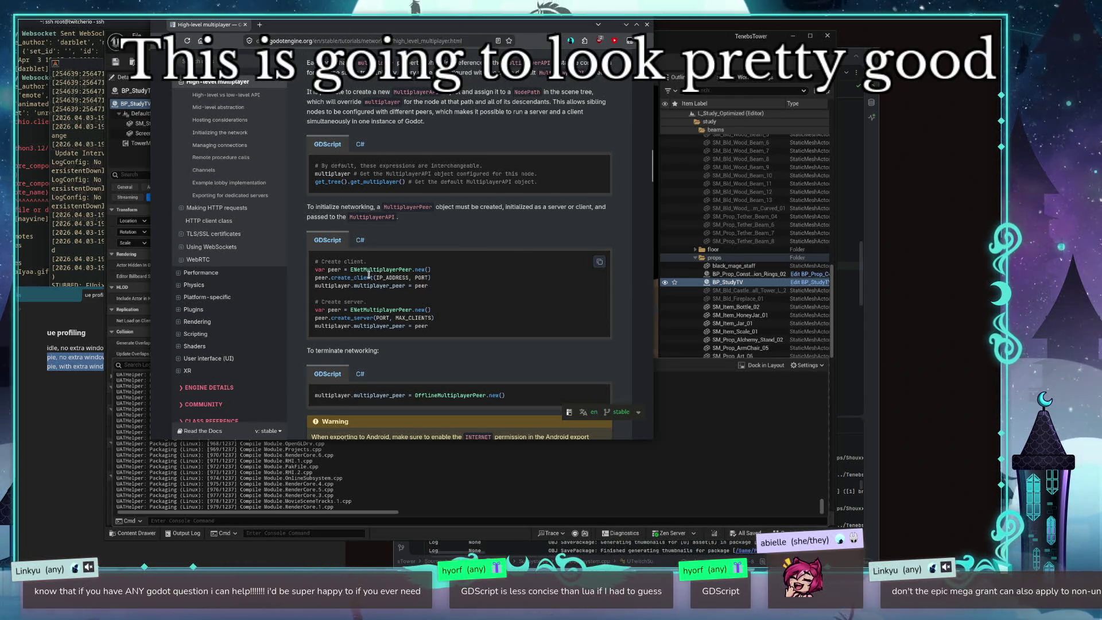
drag(352, 270, 432, 270)
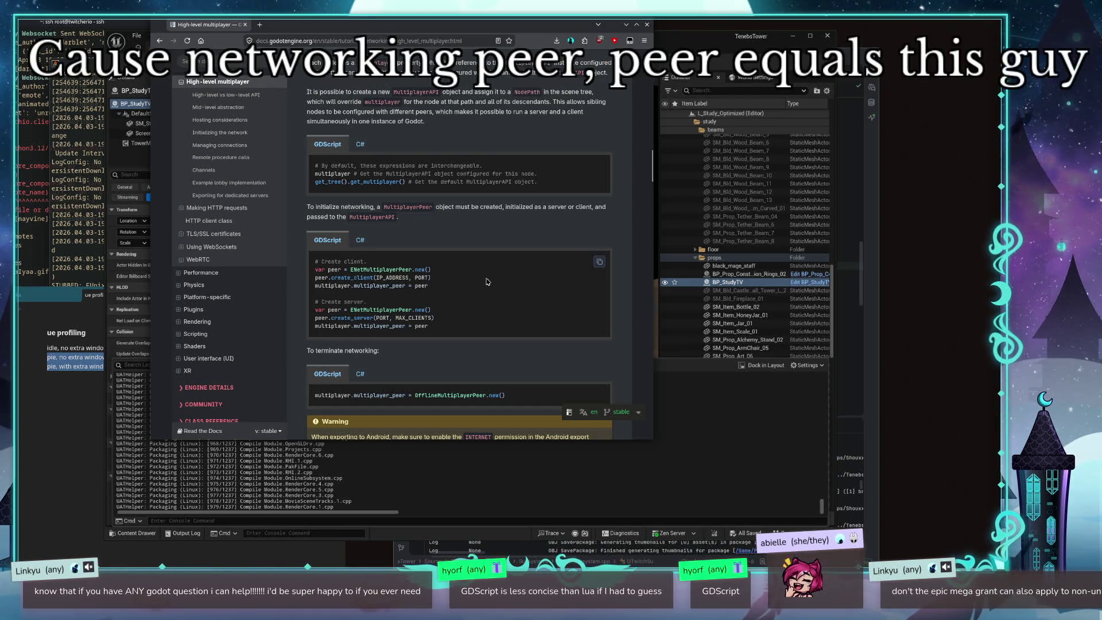
double_click(349, 273)
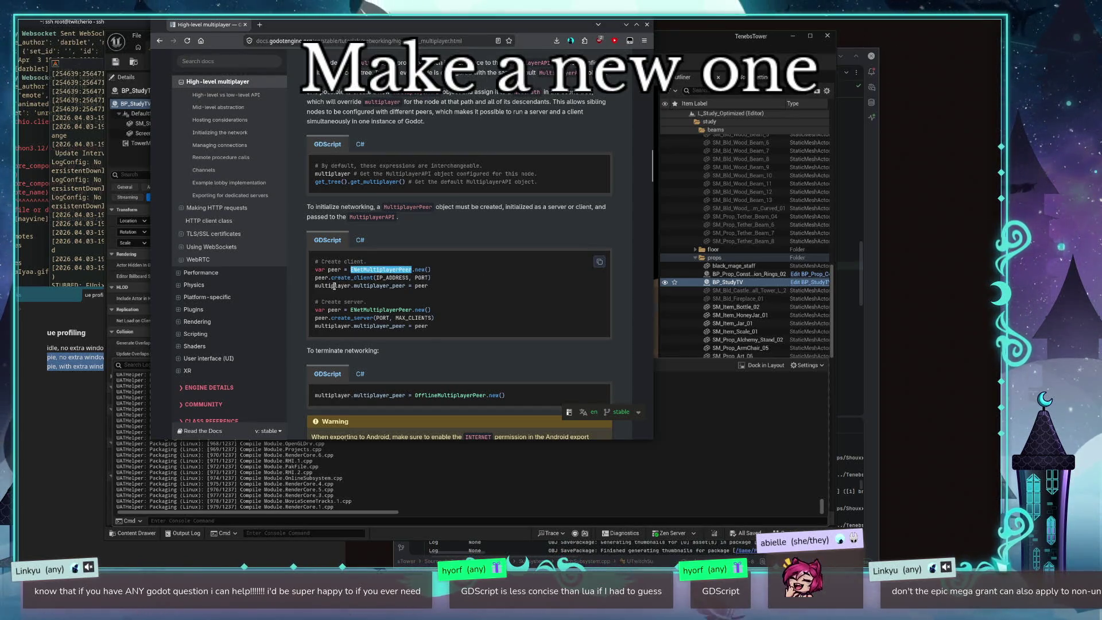
click(422, 285)
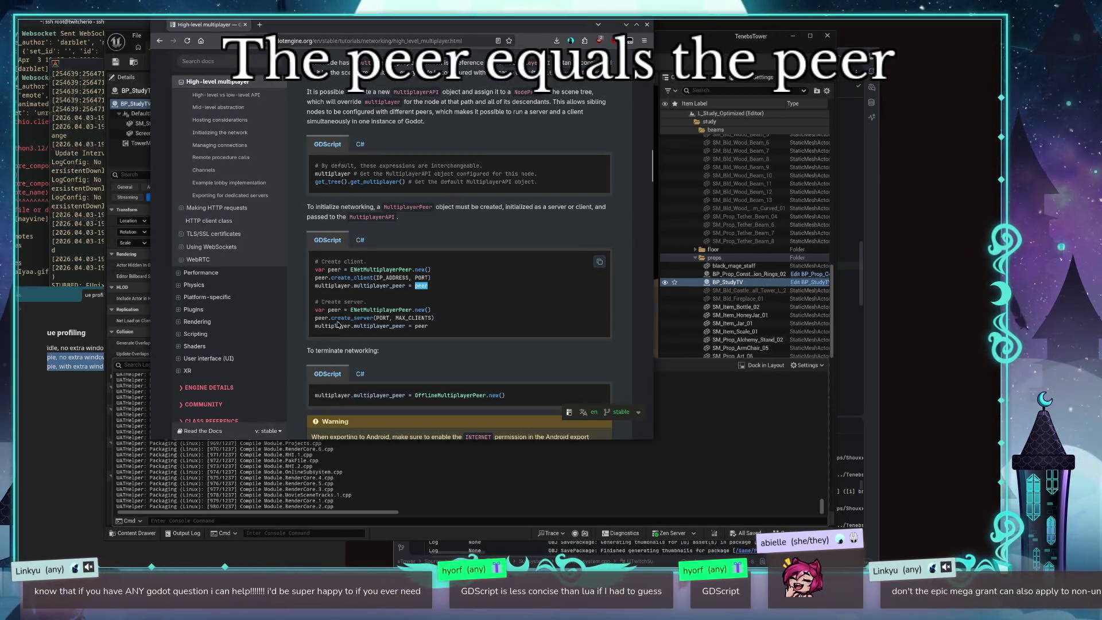
scroll(391, 260, down, 3)
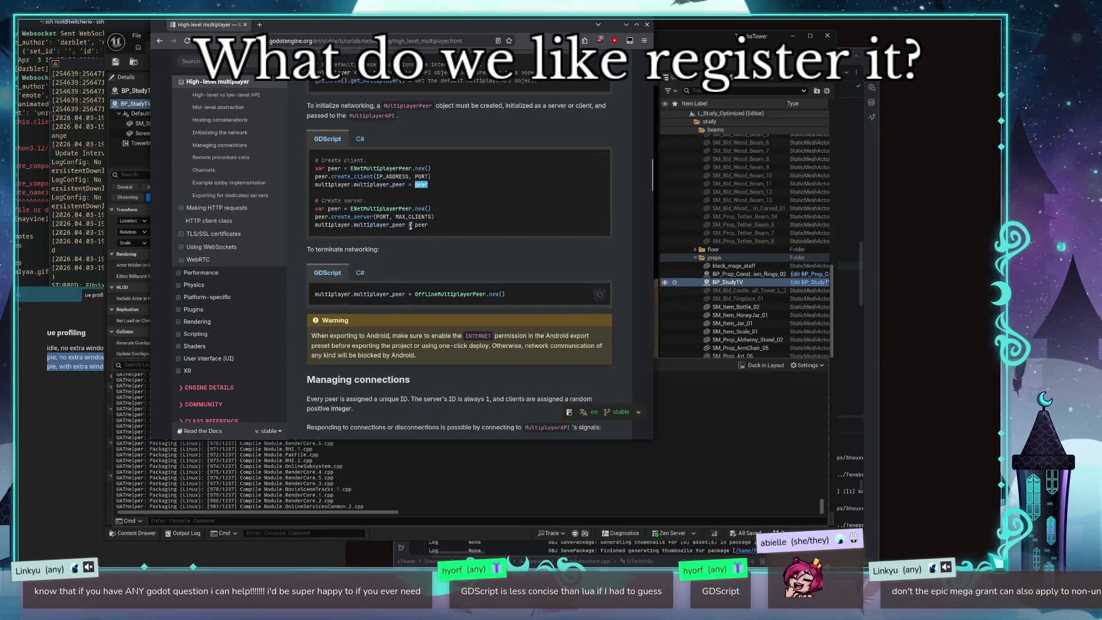
scroll(391, 260, down, 2)
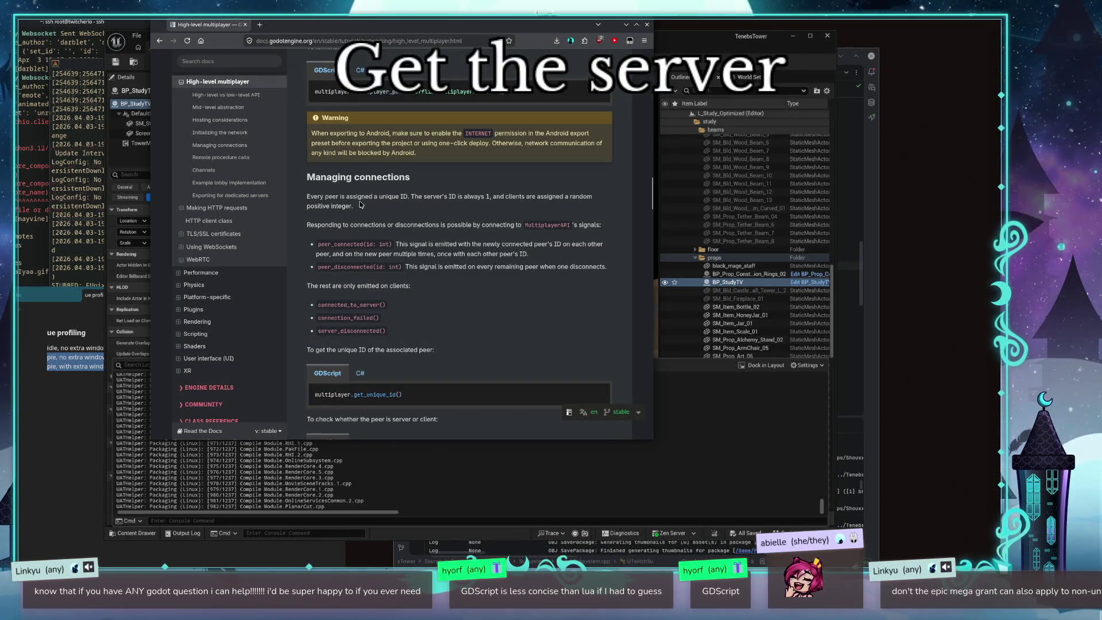
scroll(361, 204, down, 2)
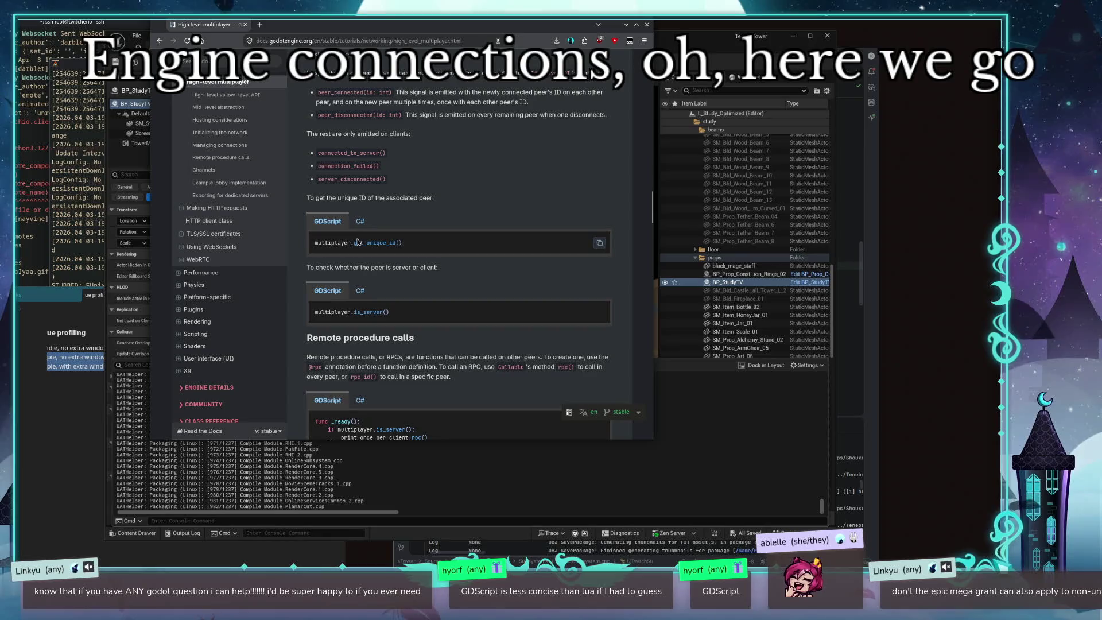
scroll(442, 268, down, 1)
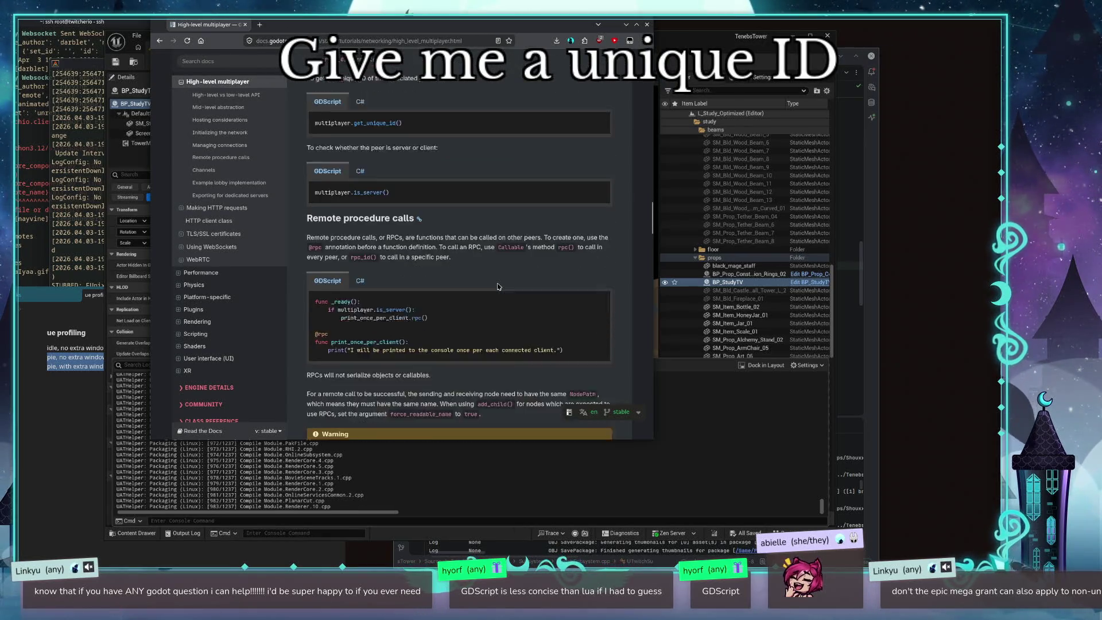
scroll(498, 287, down, 1)
scroll(498, 287, down, 1)
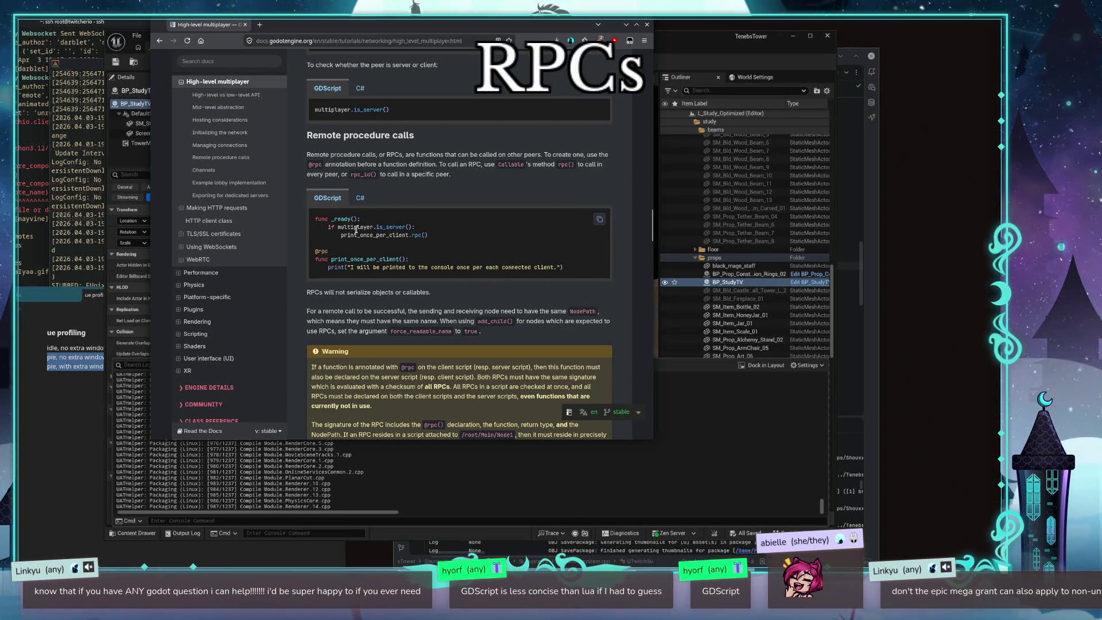
drag(332, 227, 424, 237)
click(424, 238)
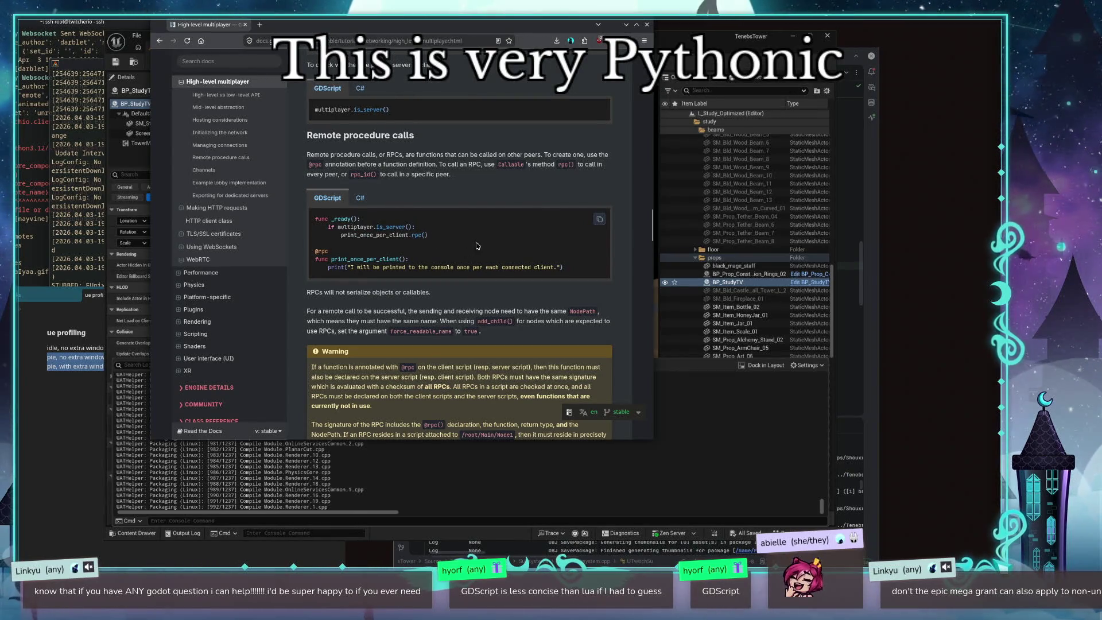
scroll(470, 250, down, 5)
scroll(484, 238, up, 4)
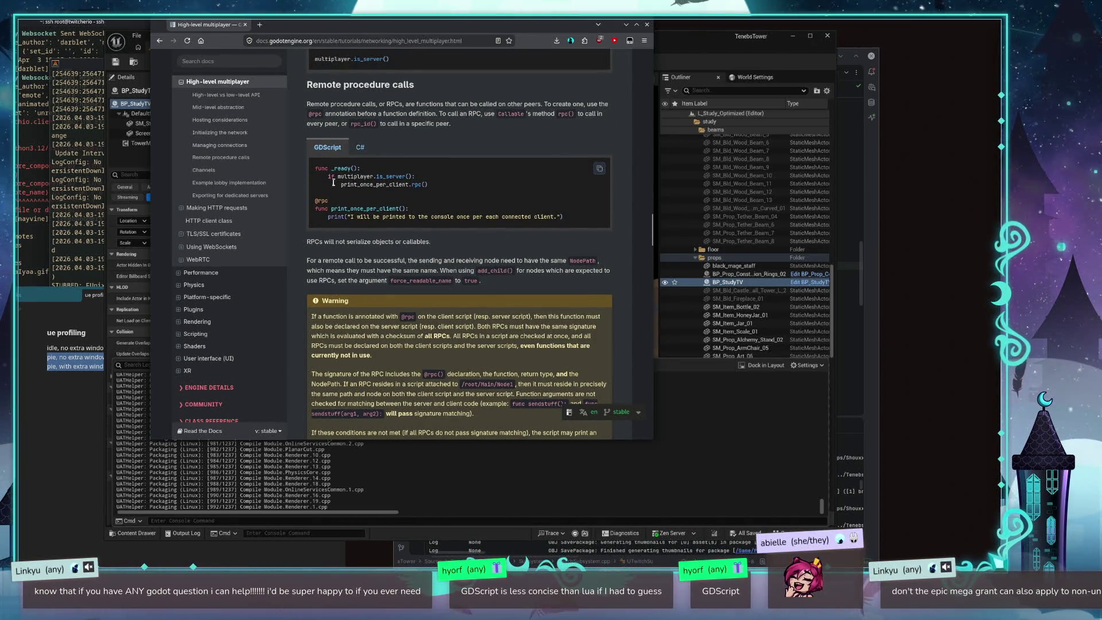
double_click(378, 184)
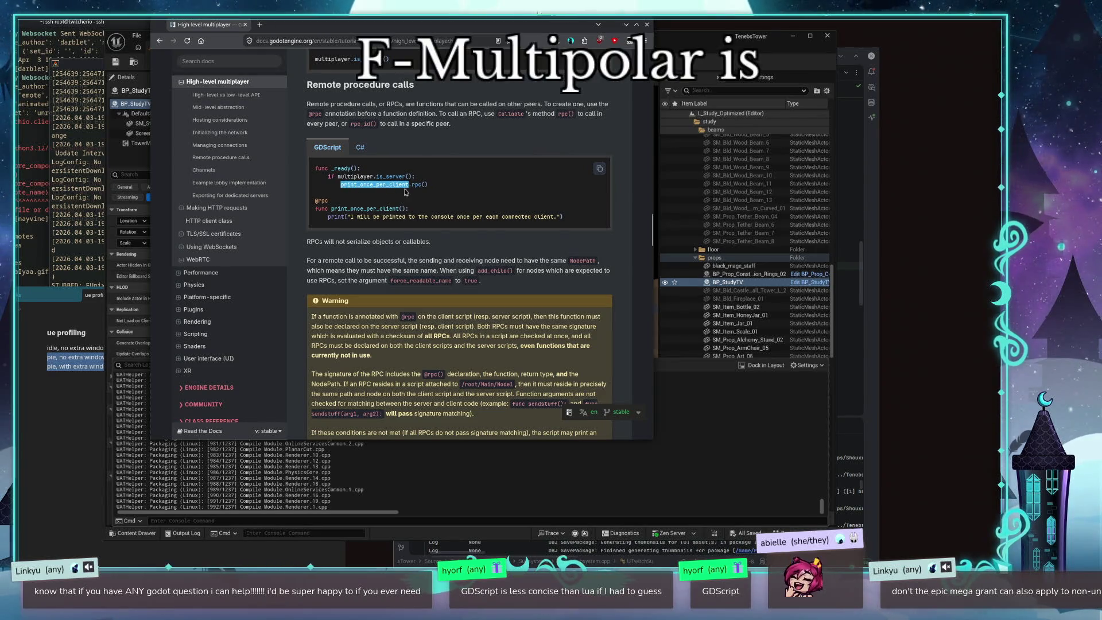
scroll(384, 289, up, 2)
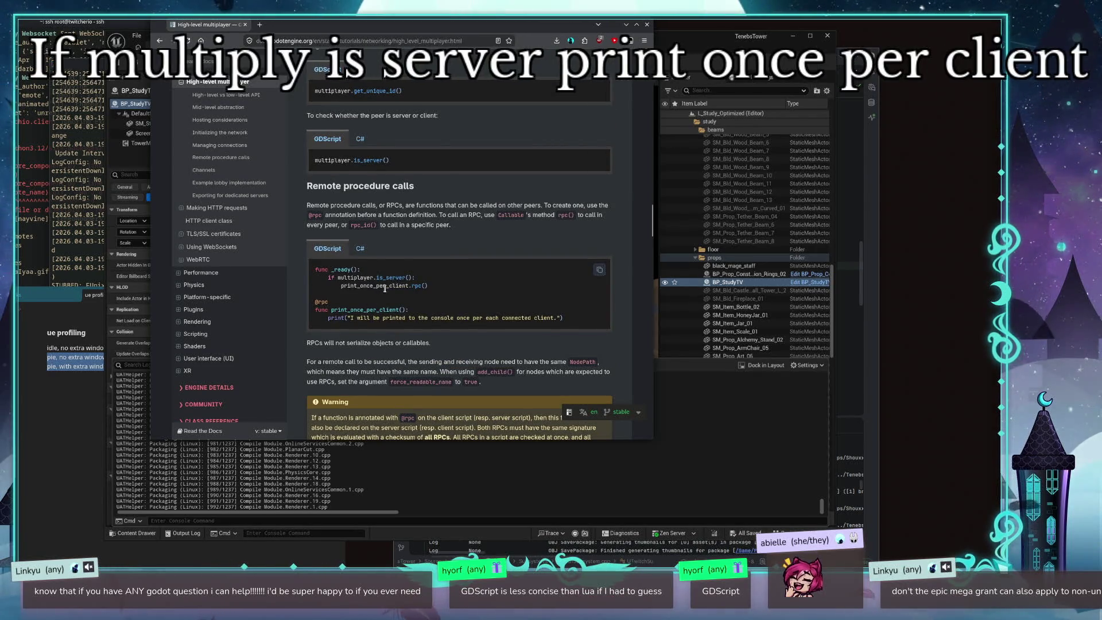
scroll(377, 146, up, 3)
scroll(391, 167, down, 6)
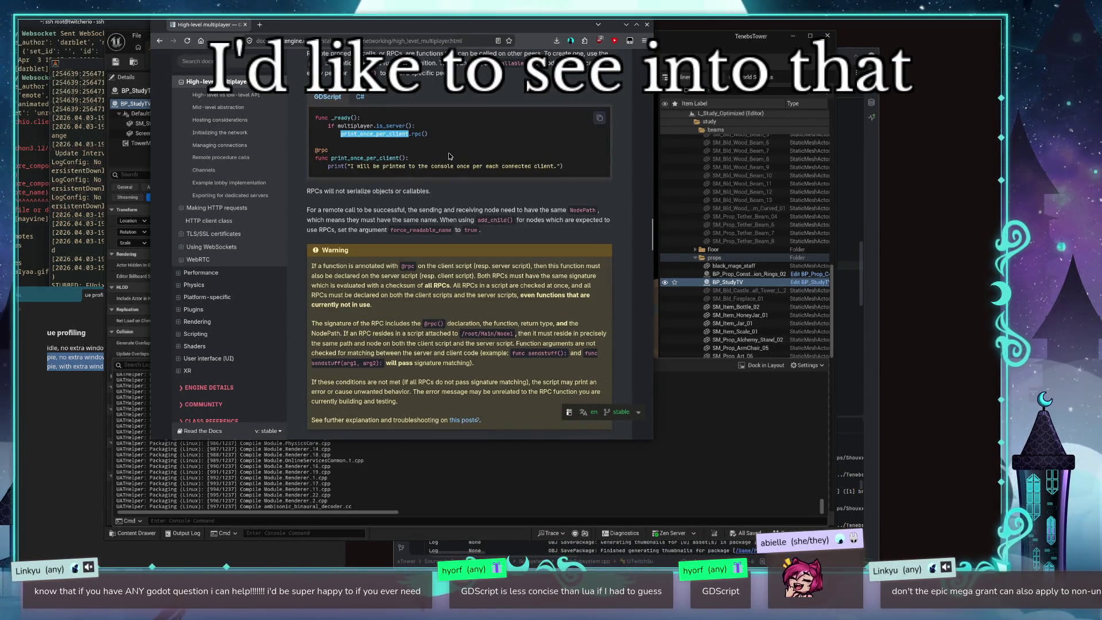
scroll(450, 156, down, 15)
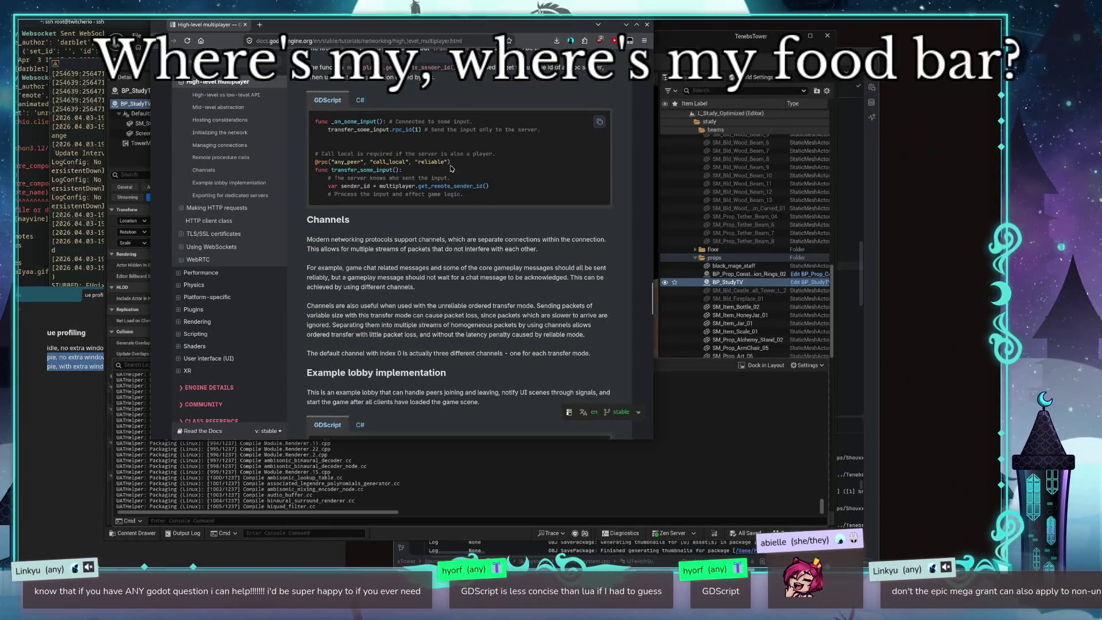
click(626, 24)
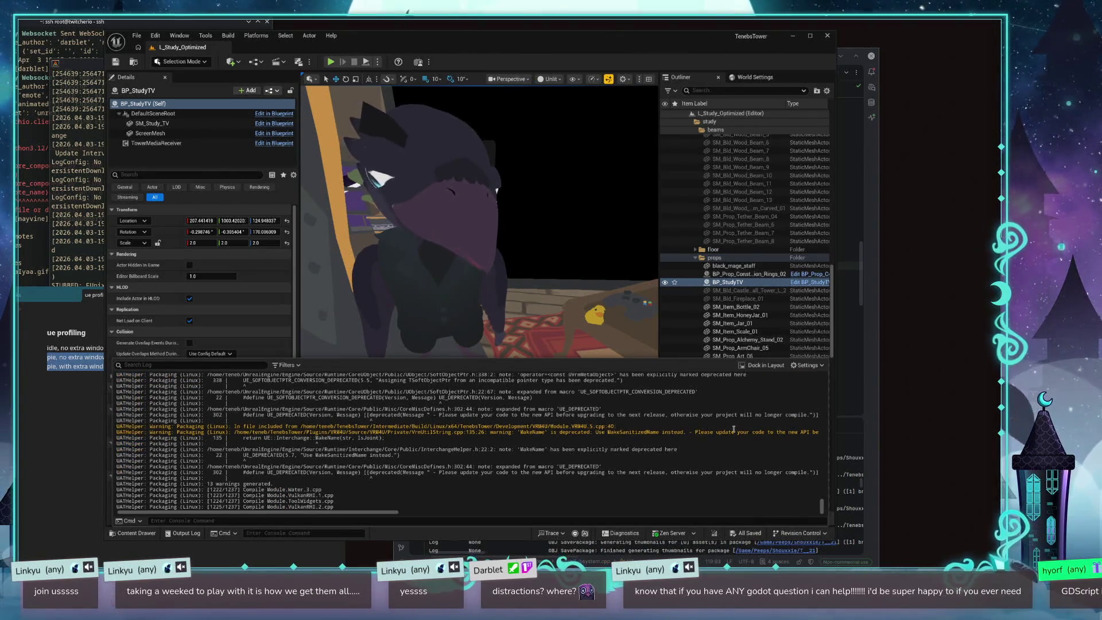
Step: Select the deprecated MakeName call in the Output Log's VRM4U warning line
double_click(518, 430)
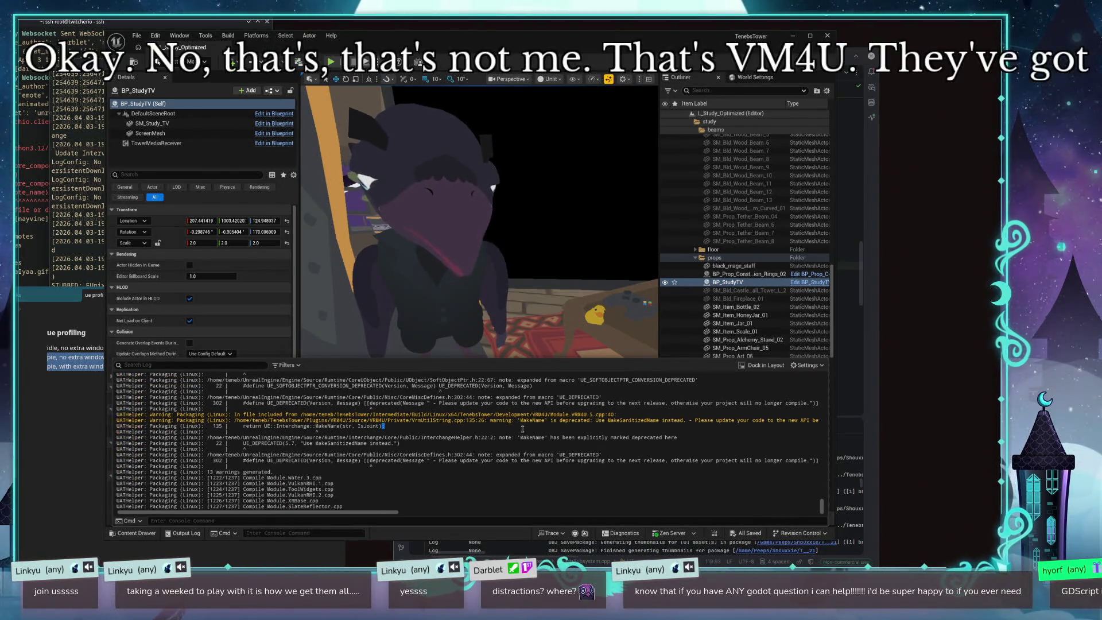
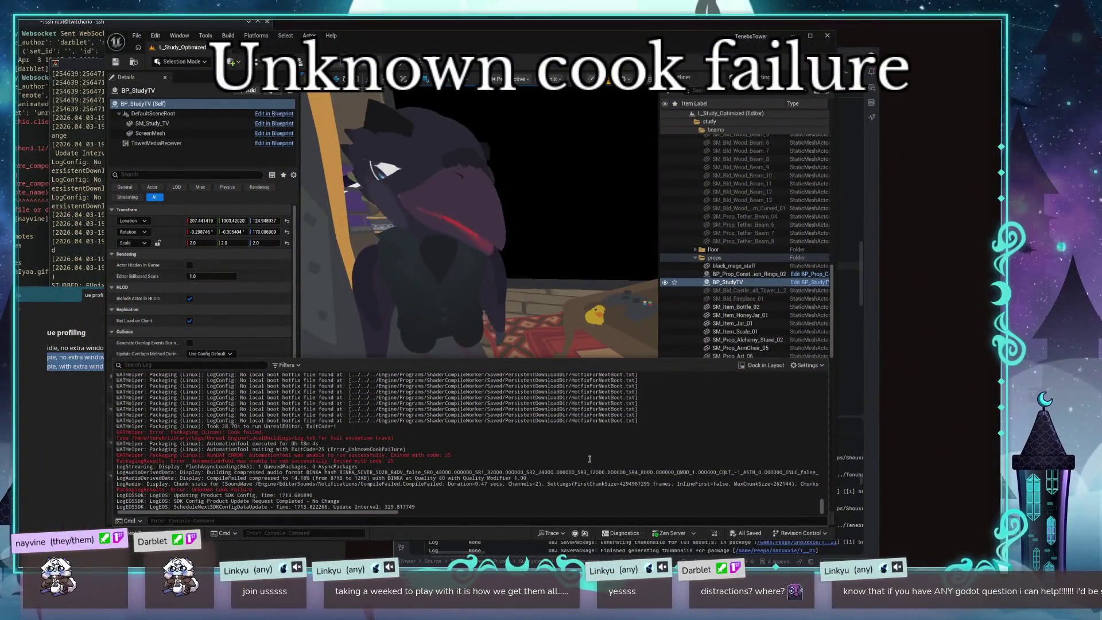
Step: Select and read the red error message in the Output Log
mouse_move(266, 484)
mouse_down()
mouse_move(204, 490)
mouse_move(344, 474)
mouse_up()
click(225, 485)
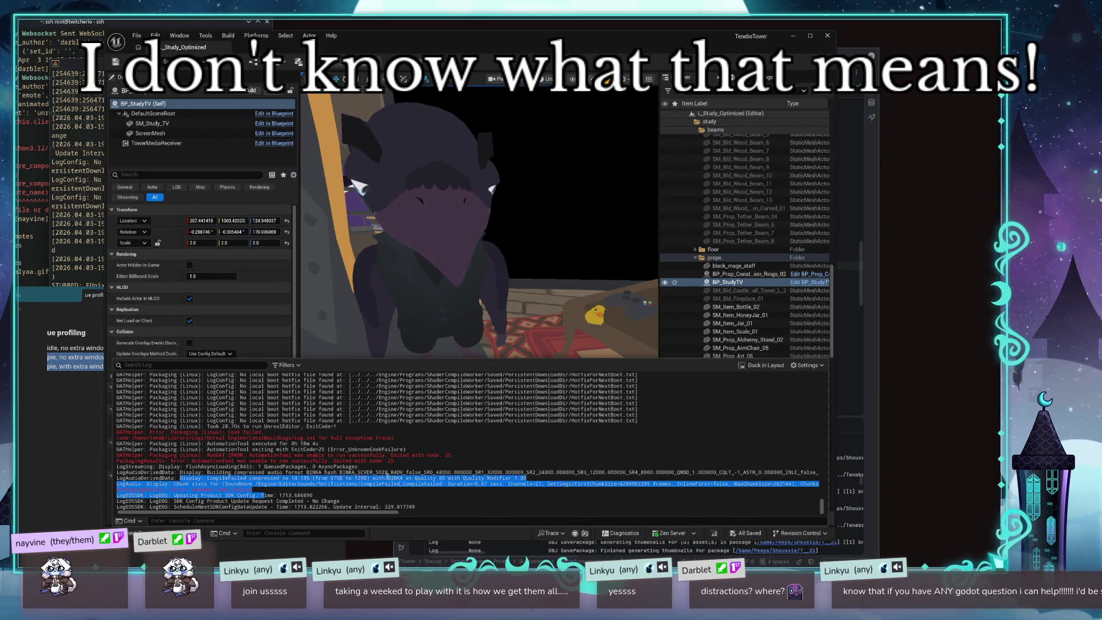
click(387, 491)
scroll(378, 493, up, 10)
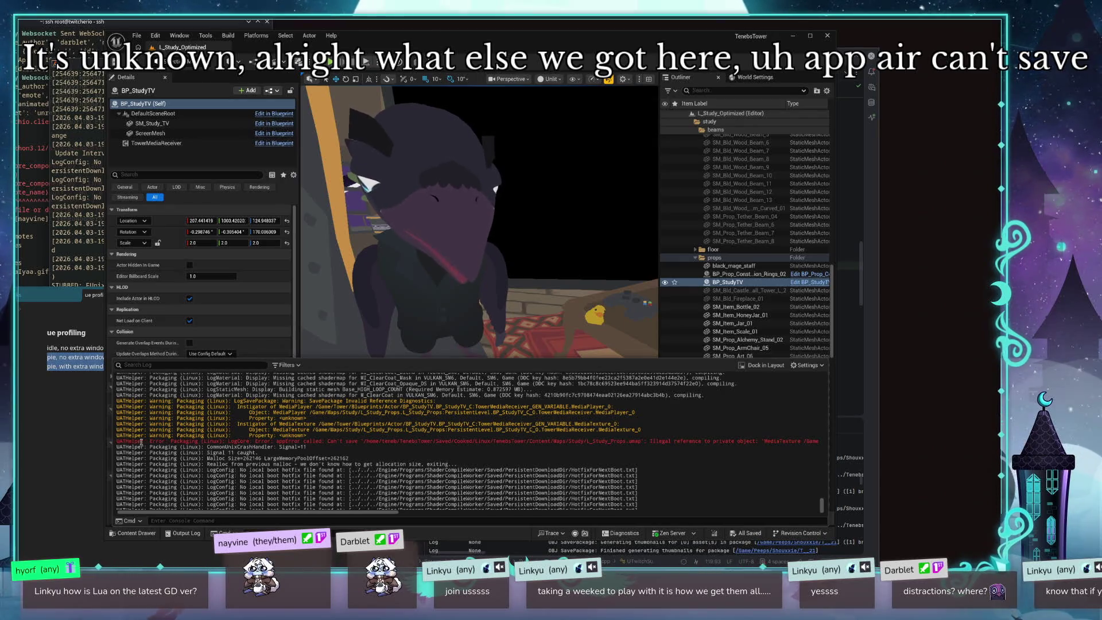
drag(141, 442, 254, 444)
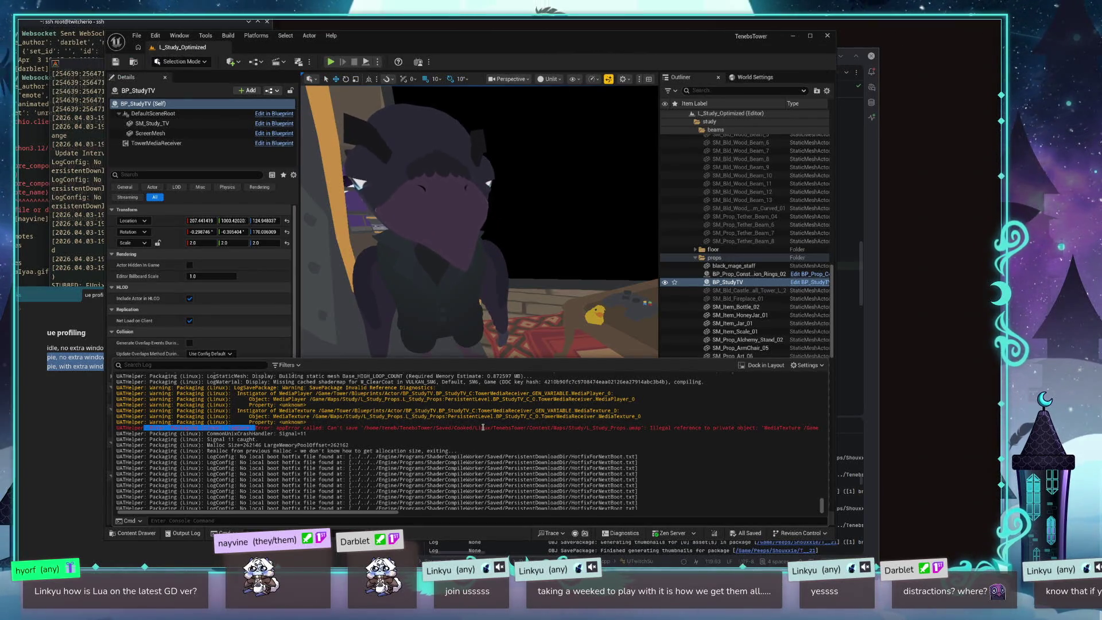
scroll(481, 430, up, 10)
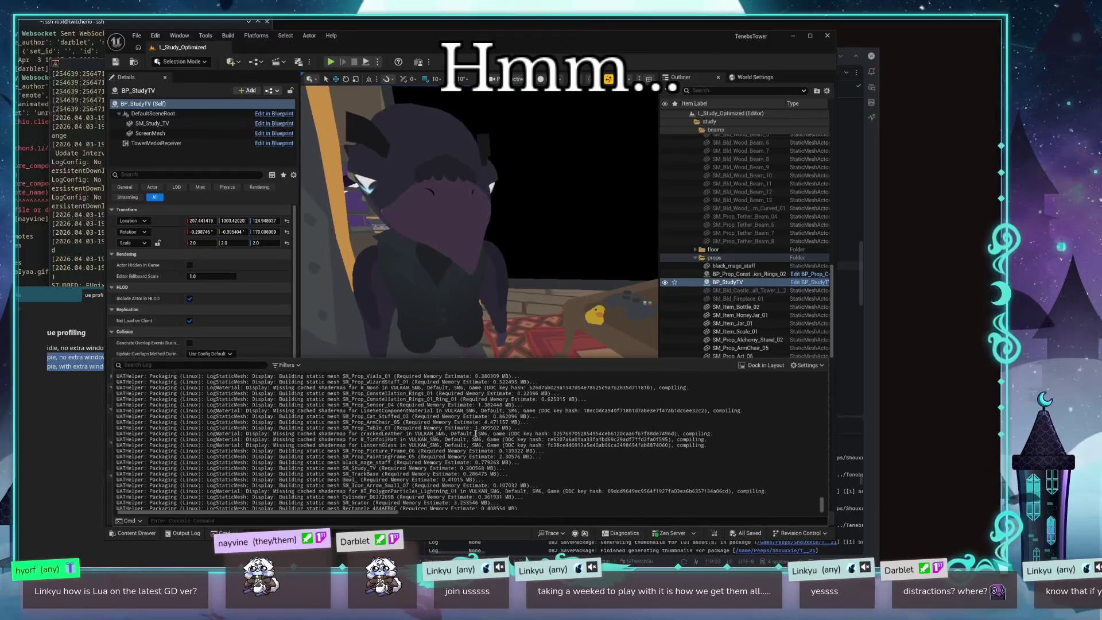
scroll(475, 433, down, 10)
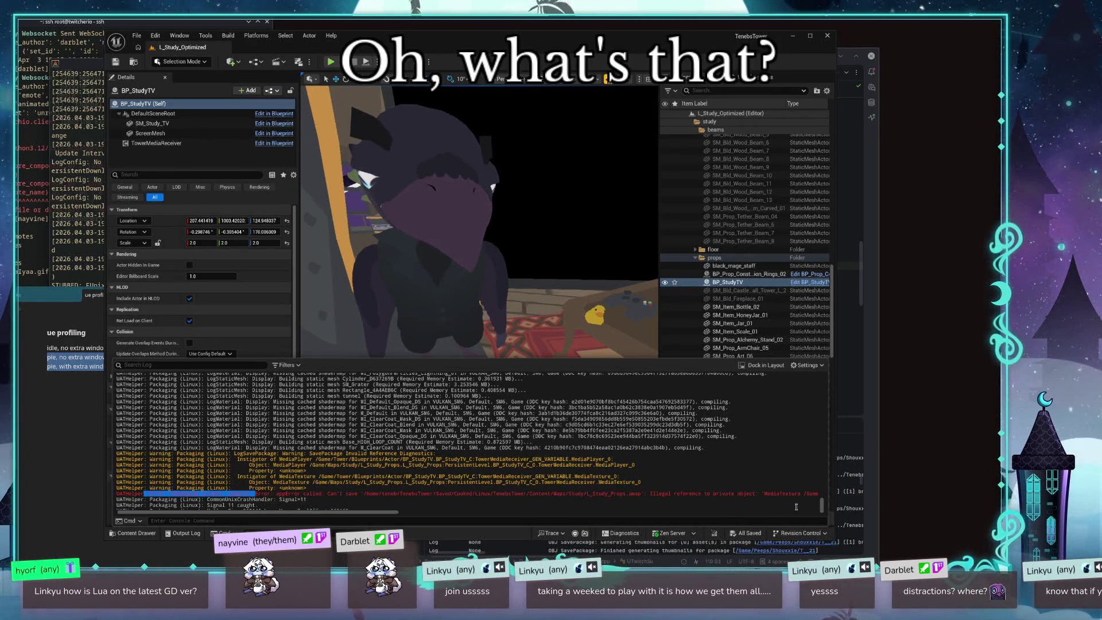
drag(292, 493, 655, 493)
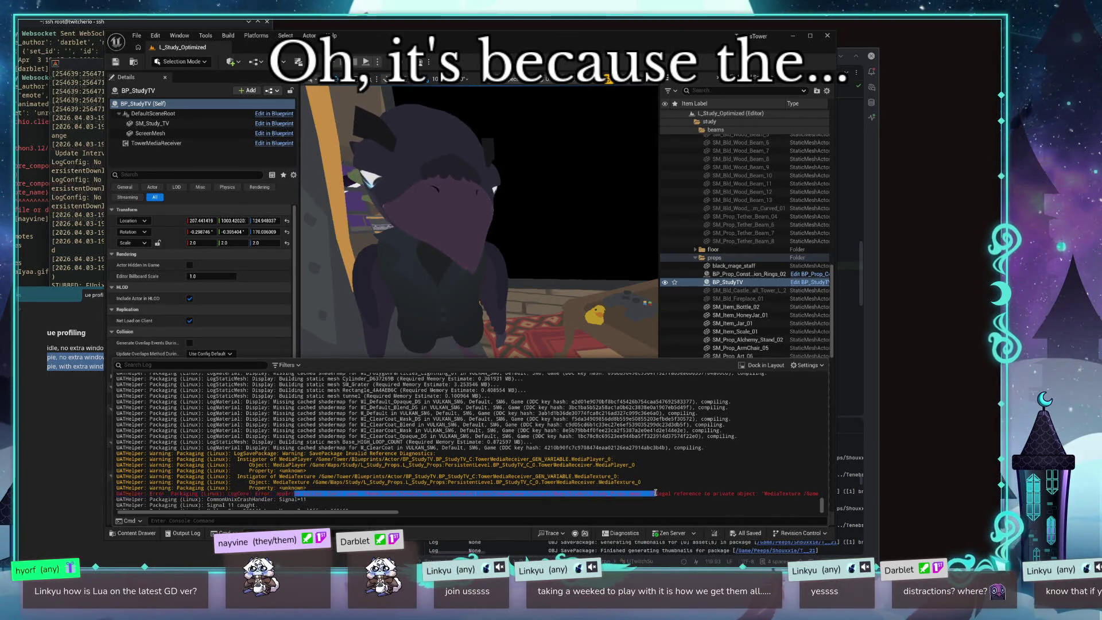
click(711, 498)
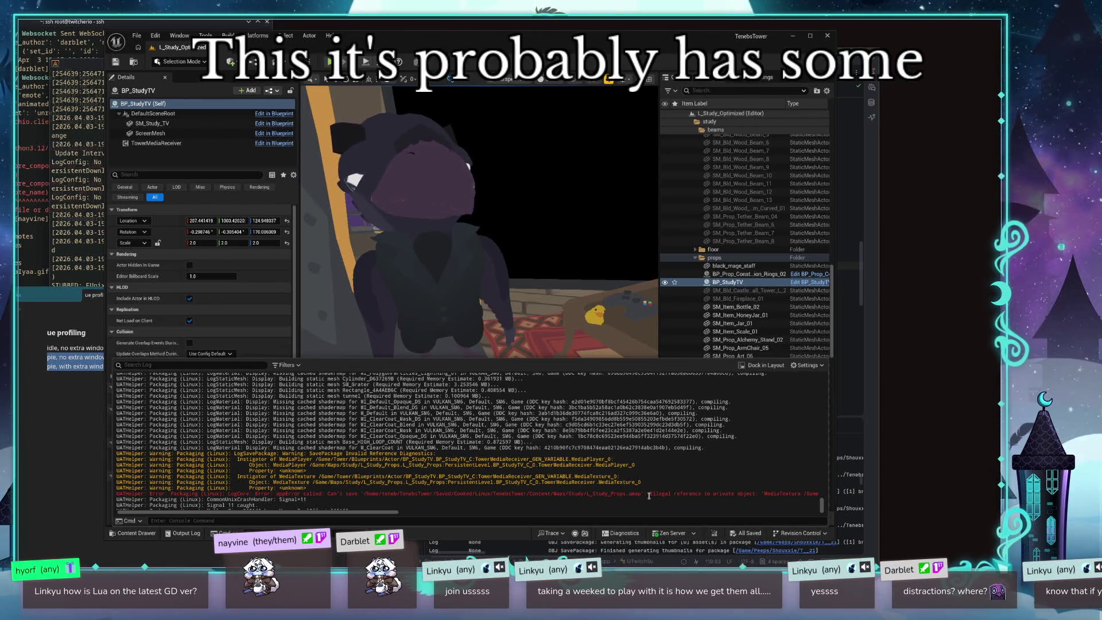
scroll(746, 493, right, 3)
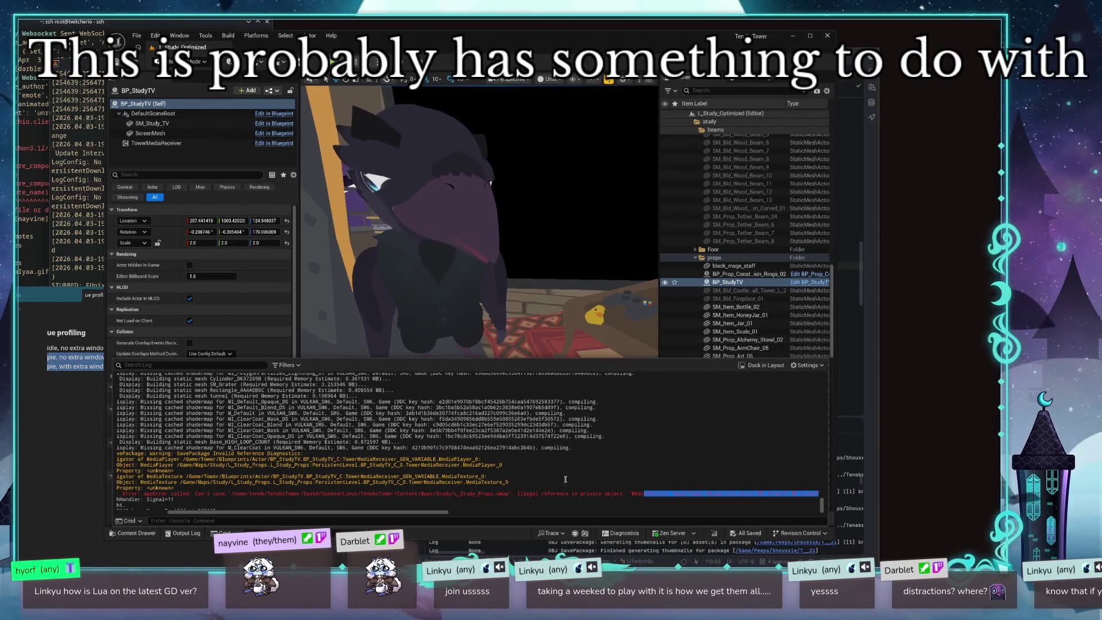
scroll(485, 511, right, 5)
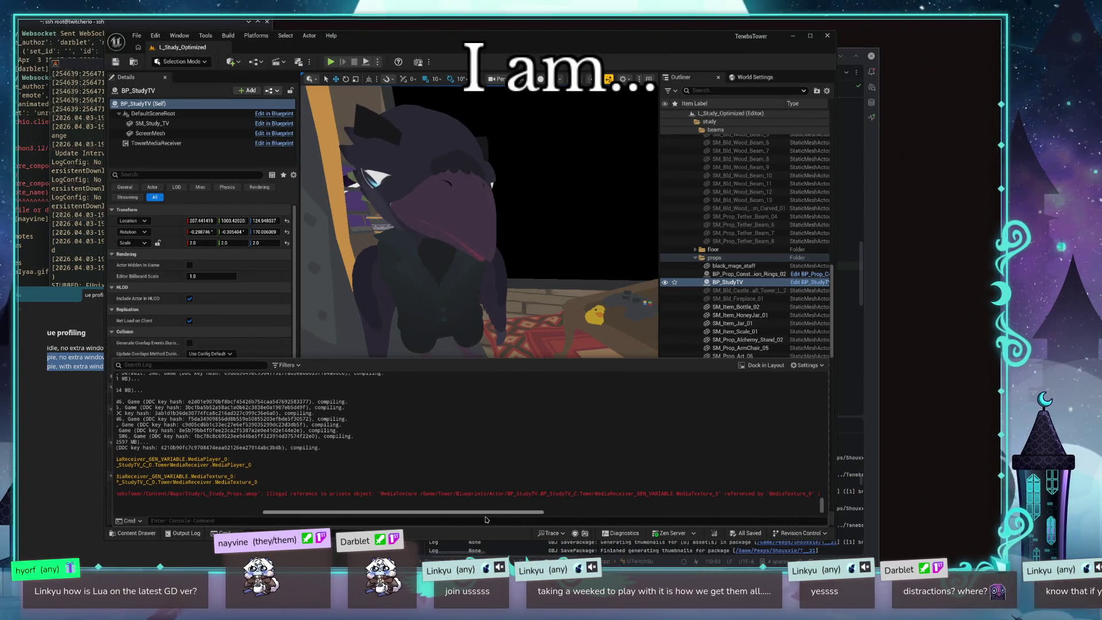
Step: Scroll right through the rest of the error line, then dismiss the Output Log
drag(485, 519, 486, 518)
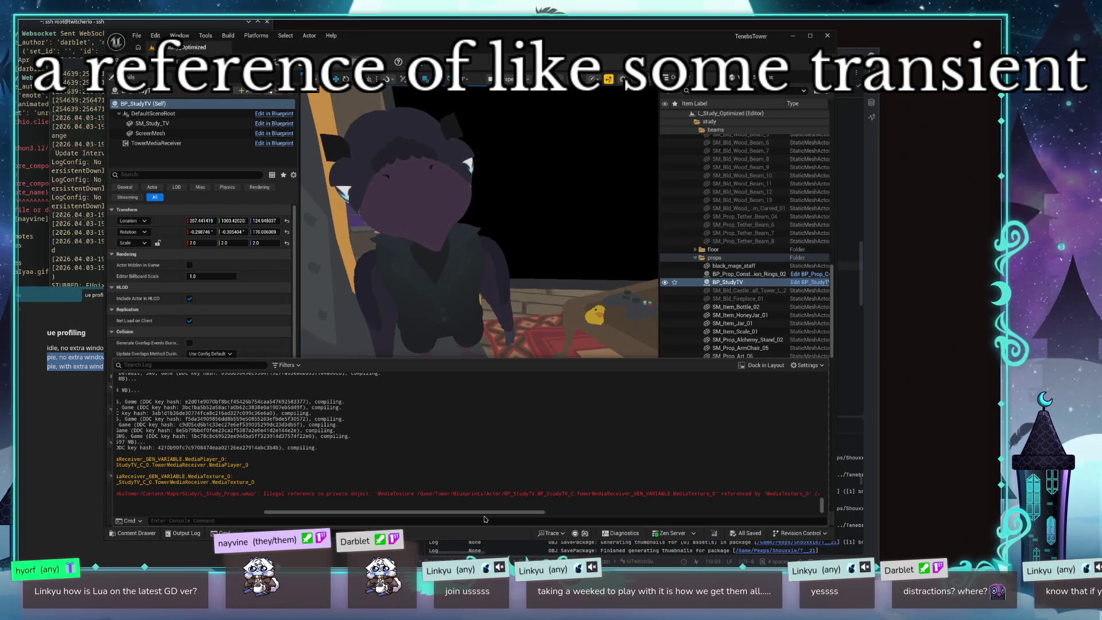
scroll(524, 515, right, 1)
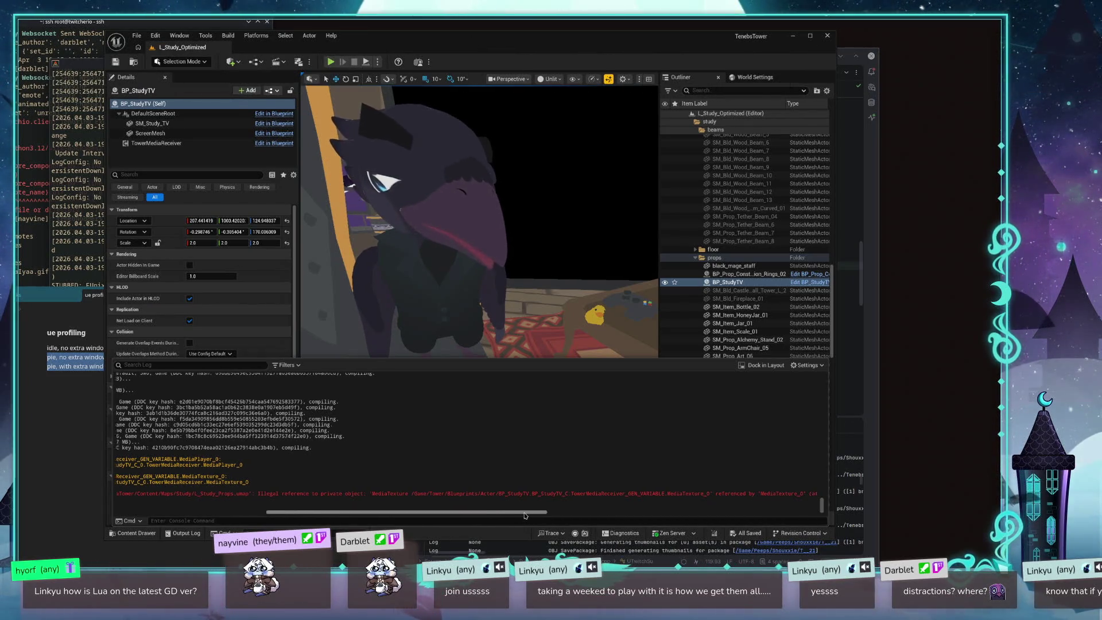
drag(524, 515, 794, 533)
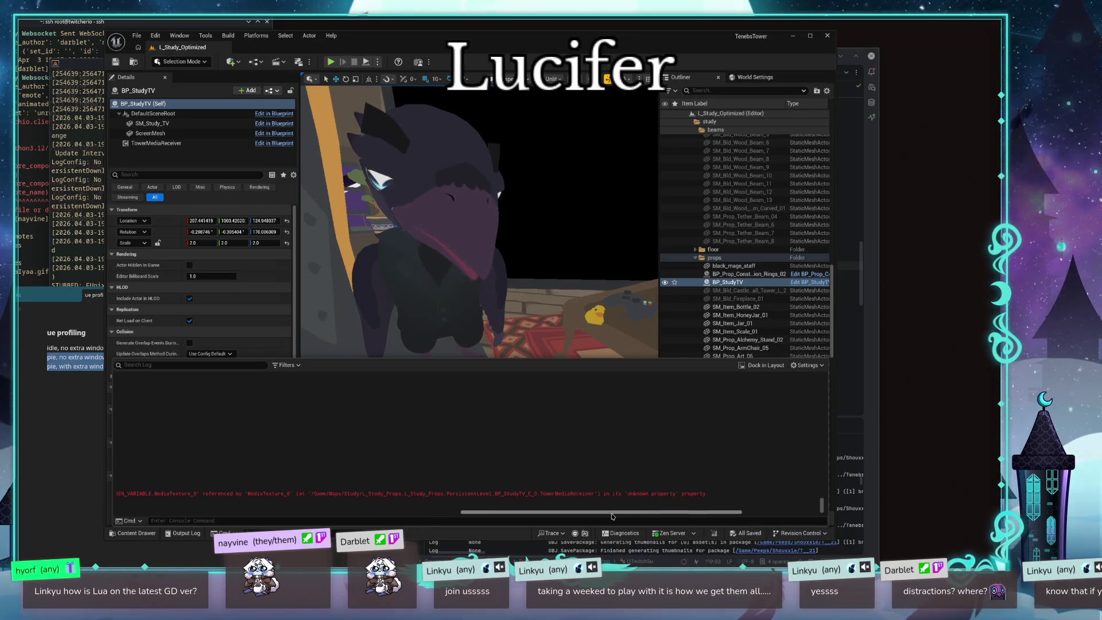
drag(619, 516, 608, 517)
double_click(705, 493)
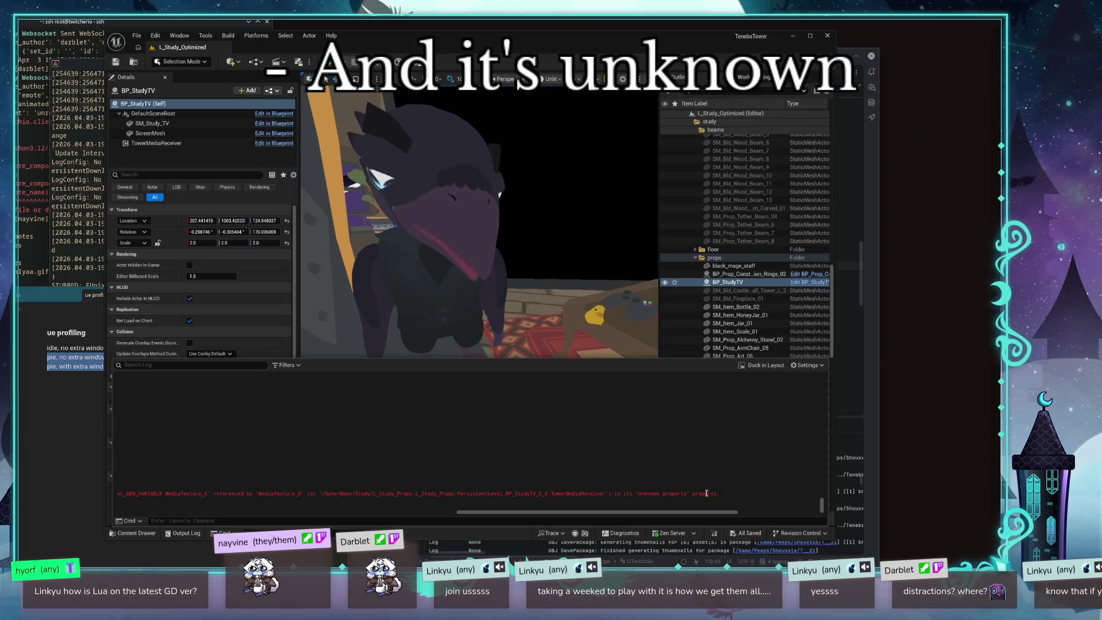
drag(674, 513, 280, 471)
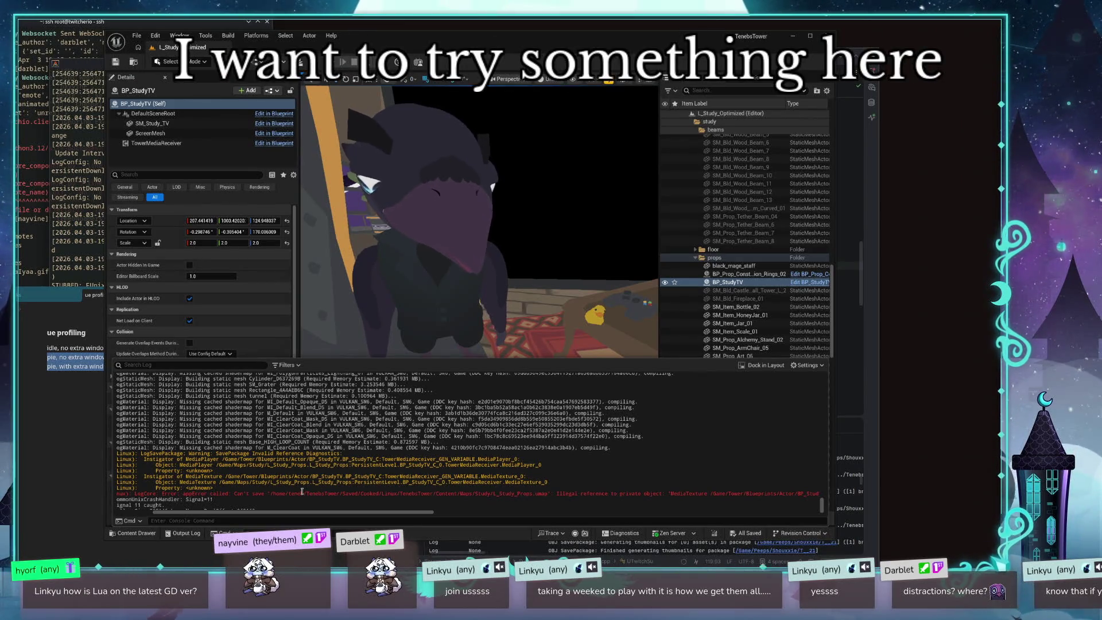
mouse_move(302, 492)
mouse_down()
mouse_move(116, 494)
mouse_move(820, 493)
mouse_up()
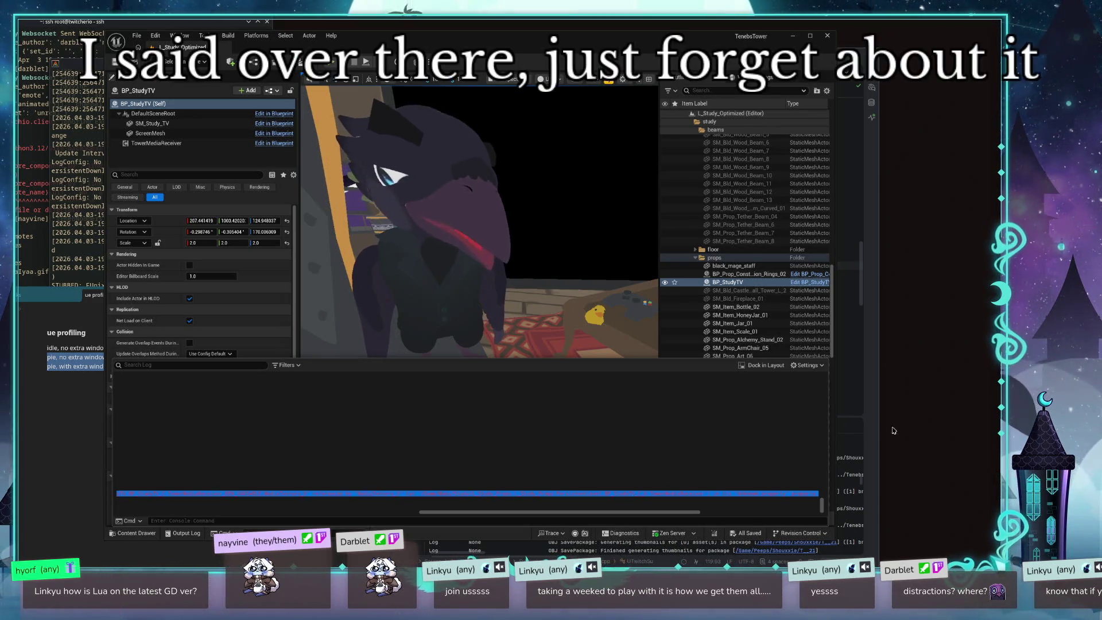
click(519, 485)
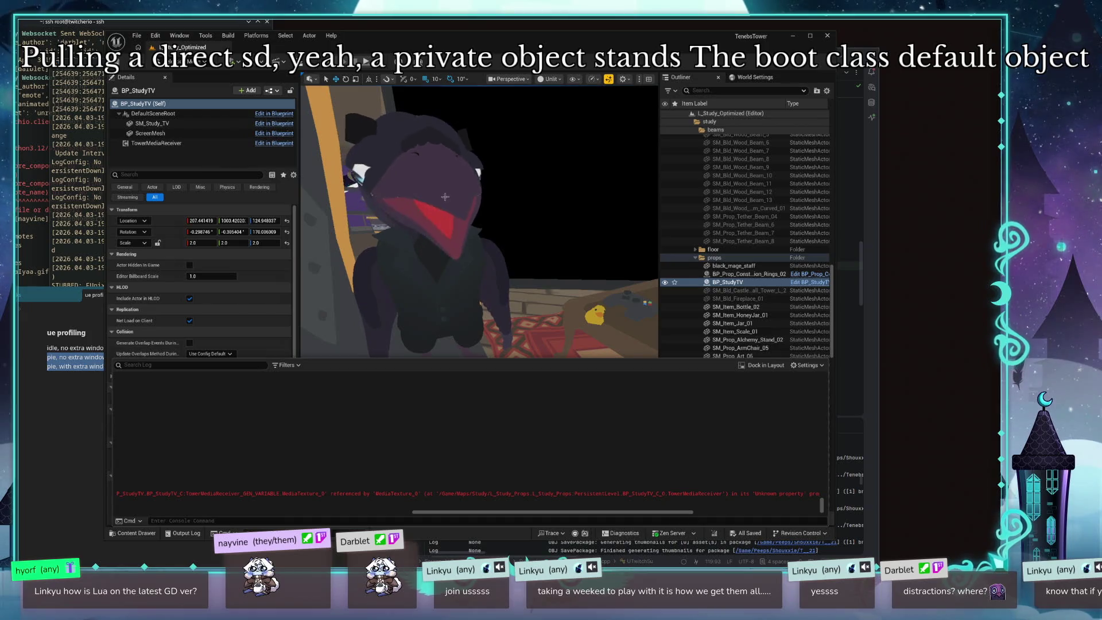
click(261, 152)
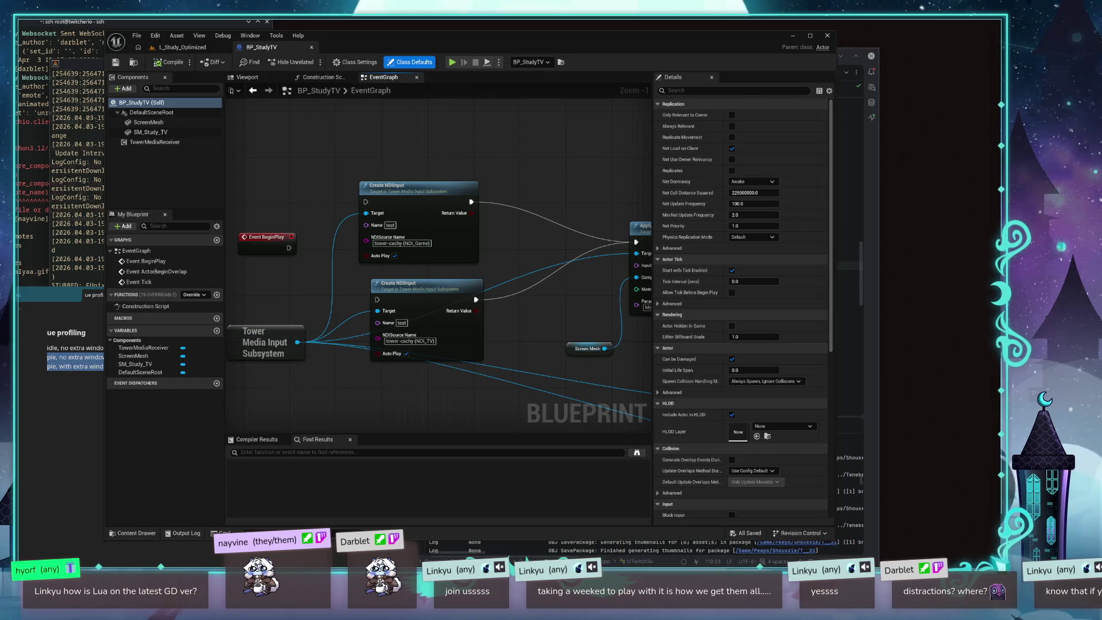
Step: Select TowerMediaReceiver, clear its Material Parameter Name and keep Material Index at 0
double_click(365, 89)
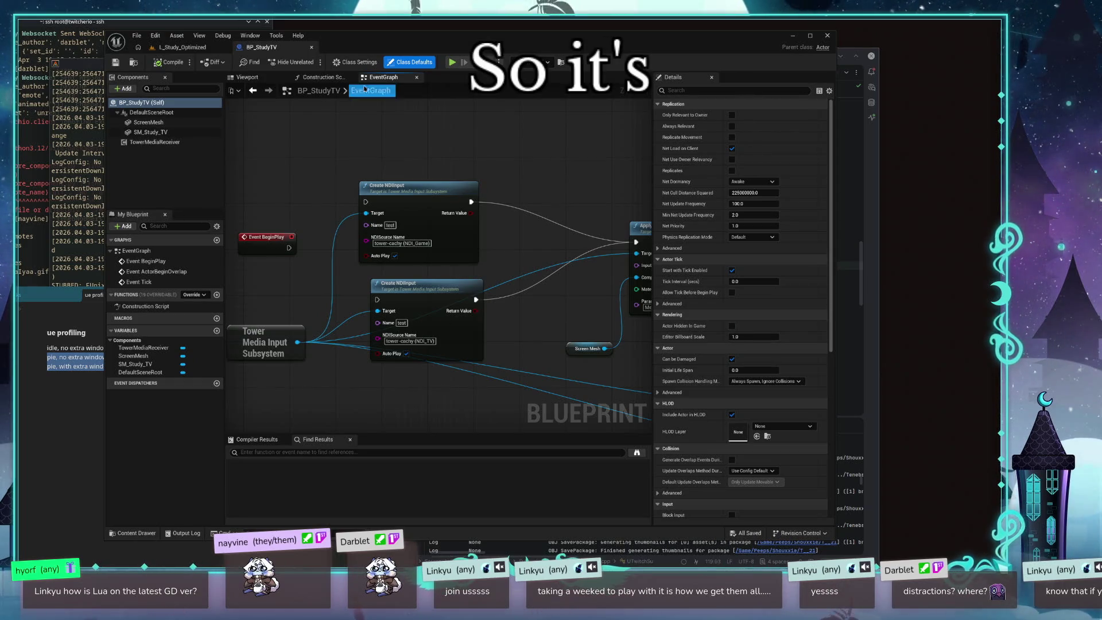
key(Escape)
scroll(790, 292, down, 6)
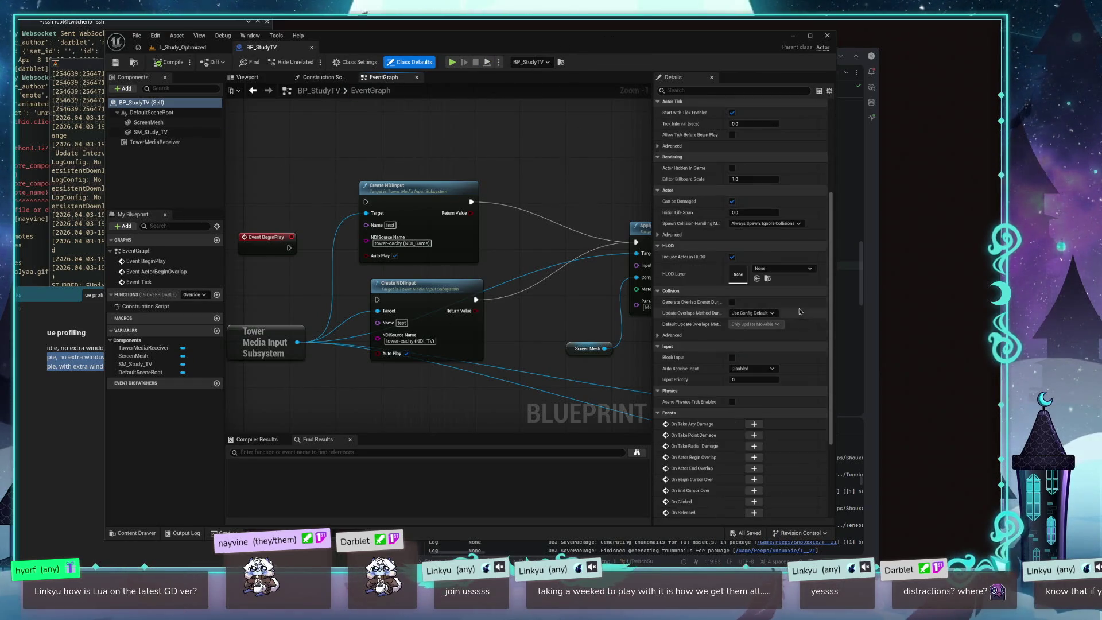
scroll(459, 237, up, 1)
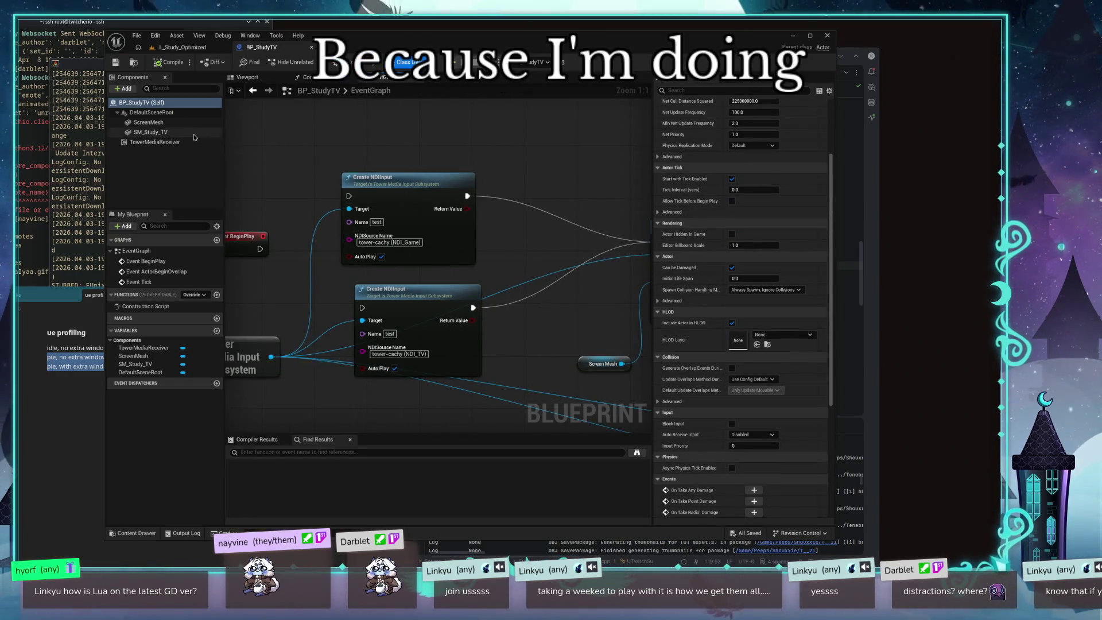
click(154, 142)
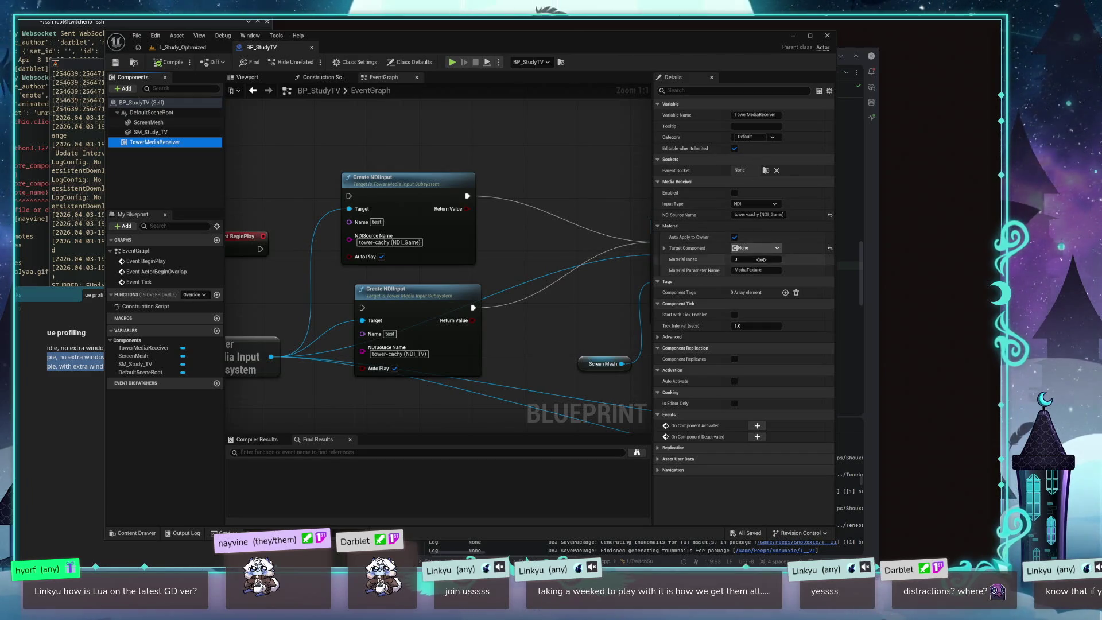
click(778, 248)
click(756, 270)
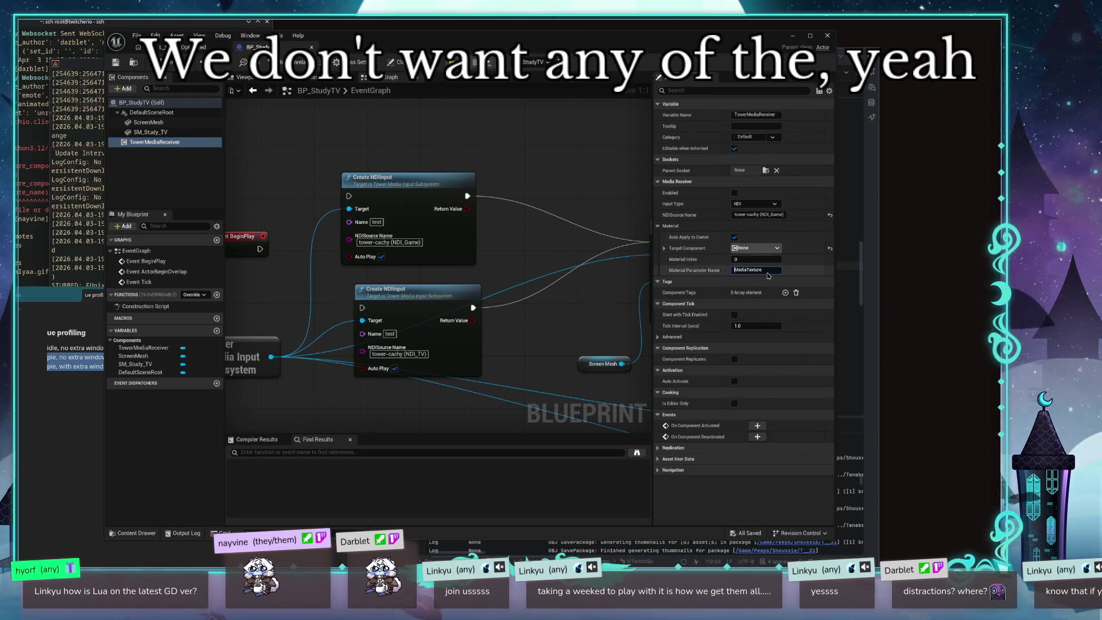
key(BackSpace)
click(750, 259)
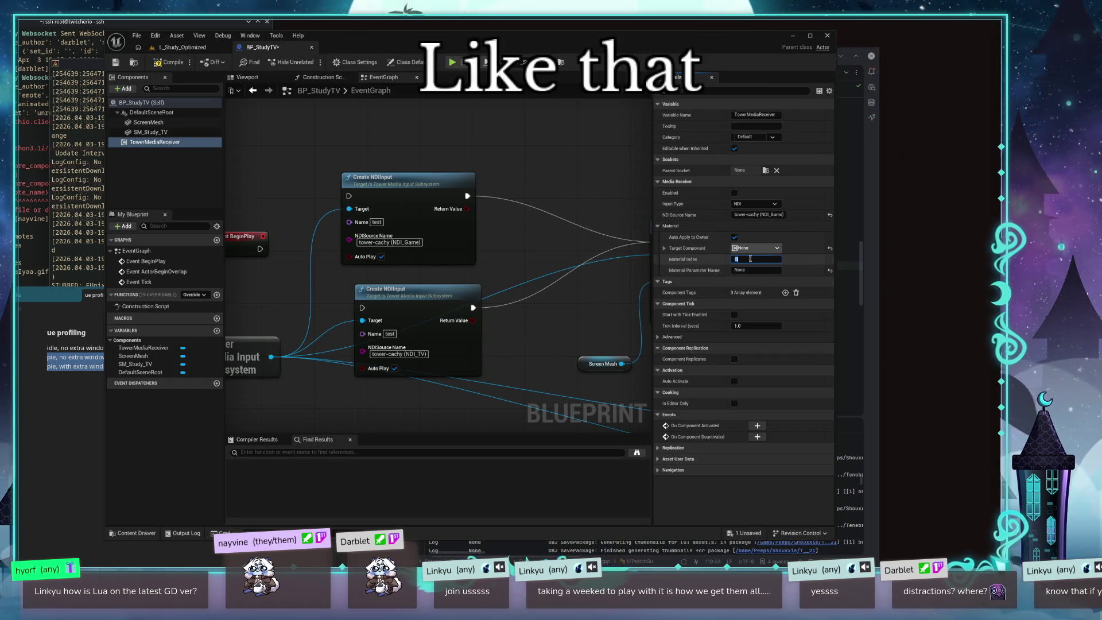
key(BackSpace)
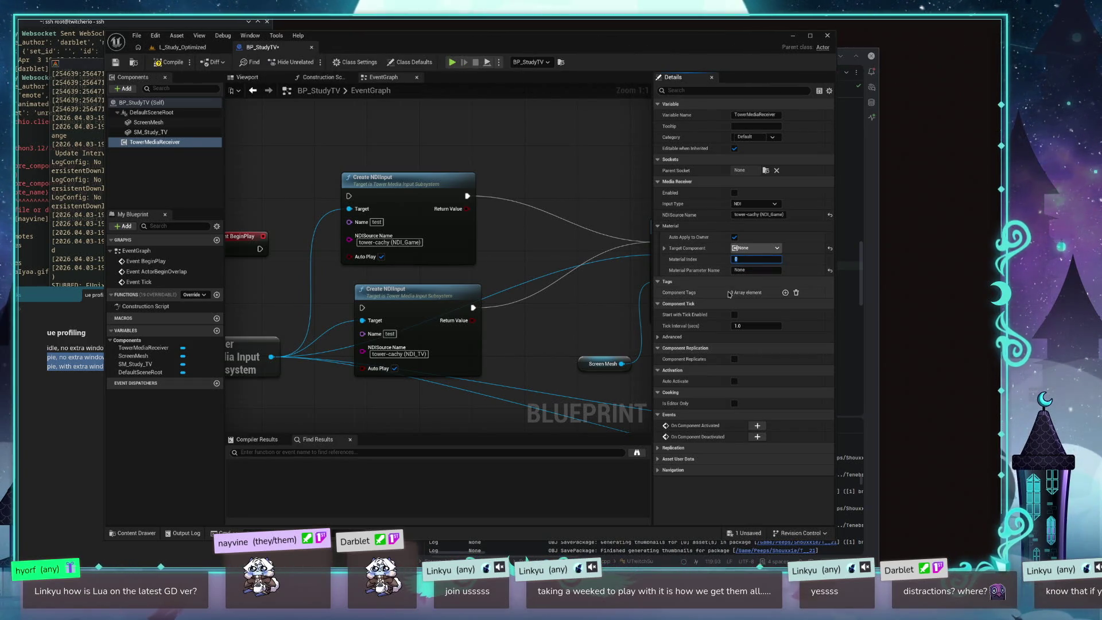
key(Return)
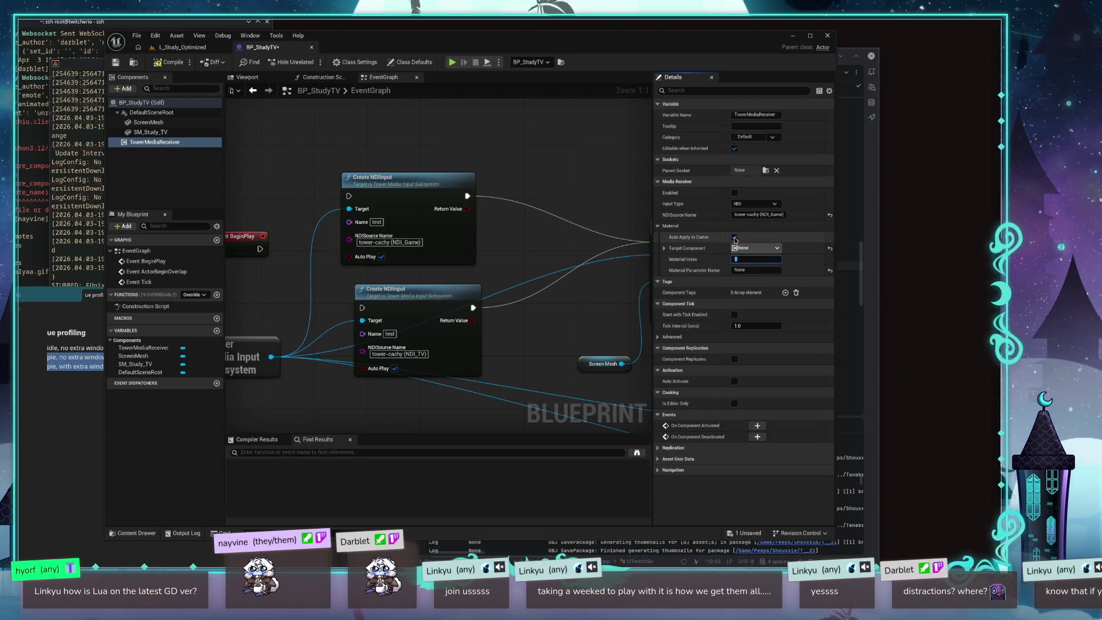
Step: Toggle auto-apply to owner, clear the NDI source name, and reset the parameter to MediaTexture
click(734, 237)
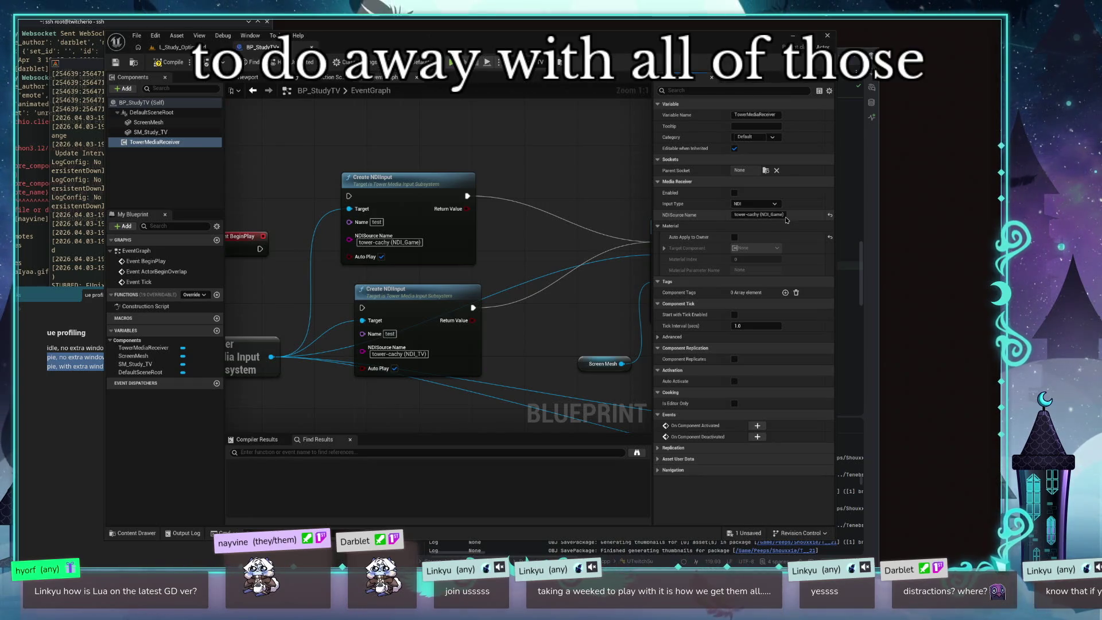
key(BackSpace)
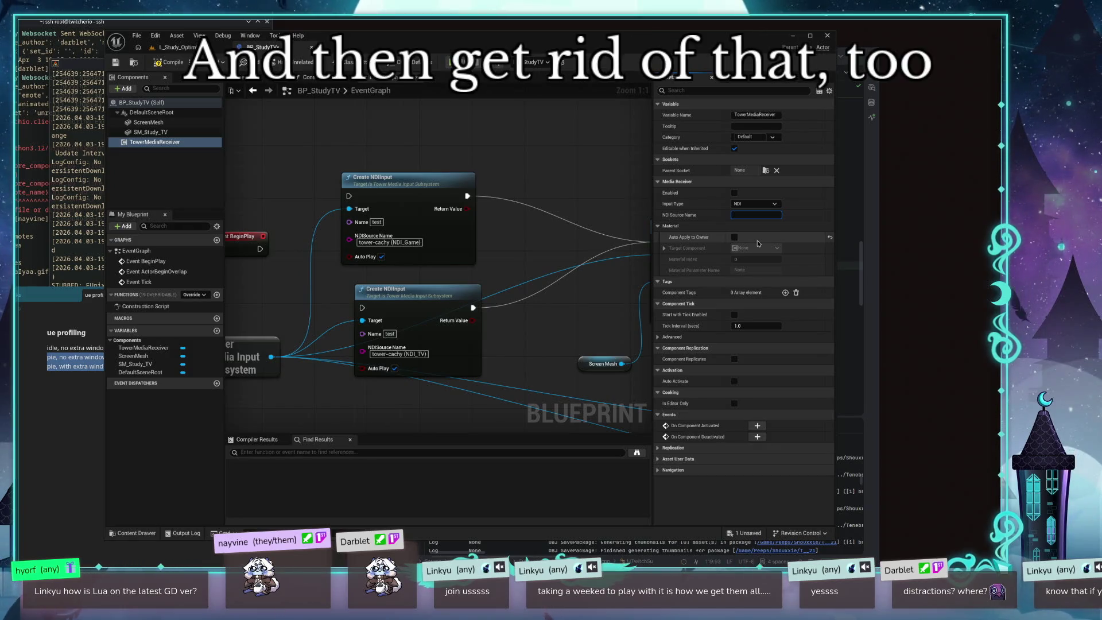
click(733, 237)
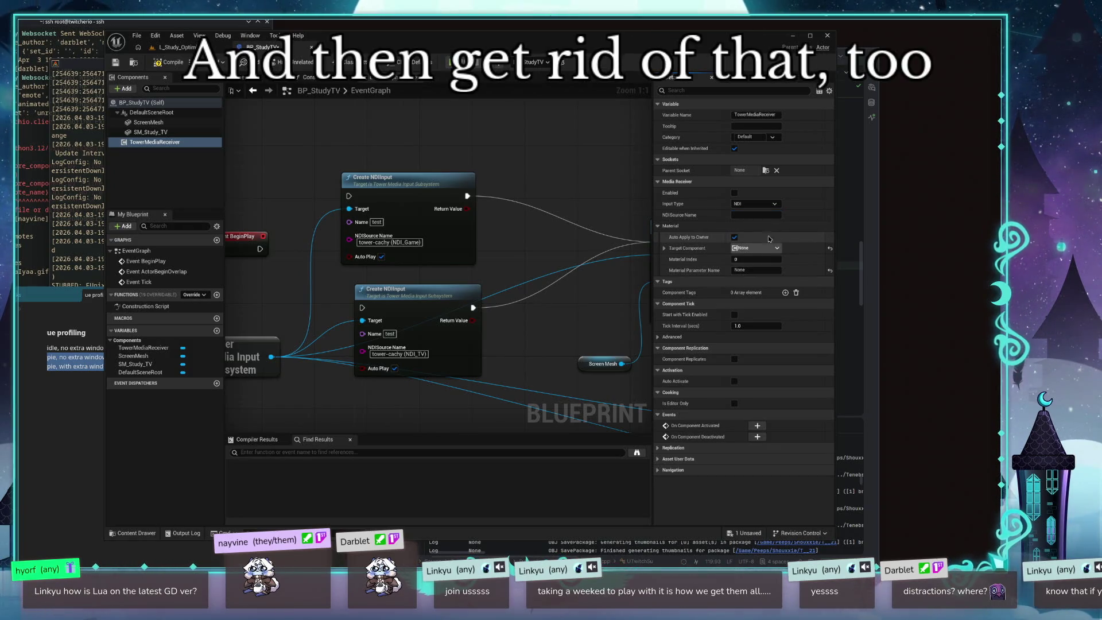
click(829, 269)
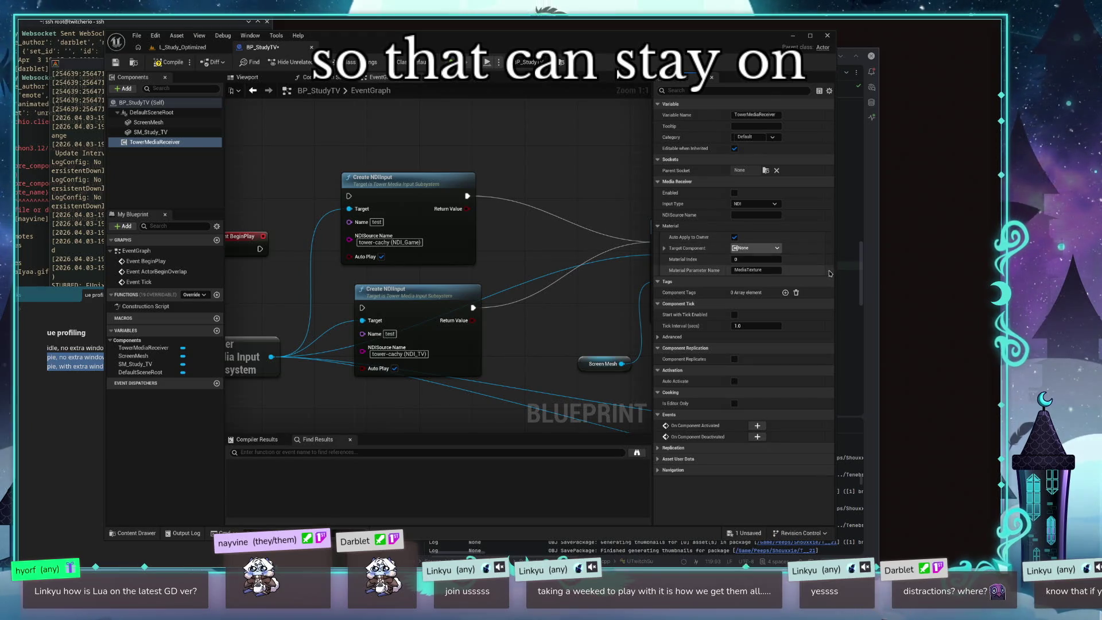
click(747, 268)
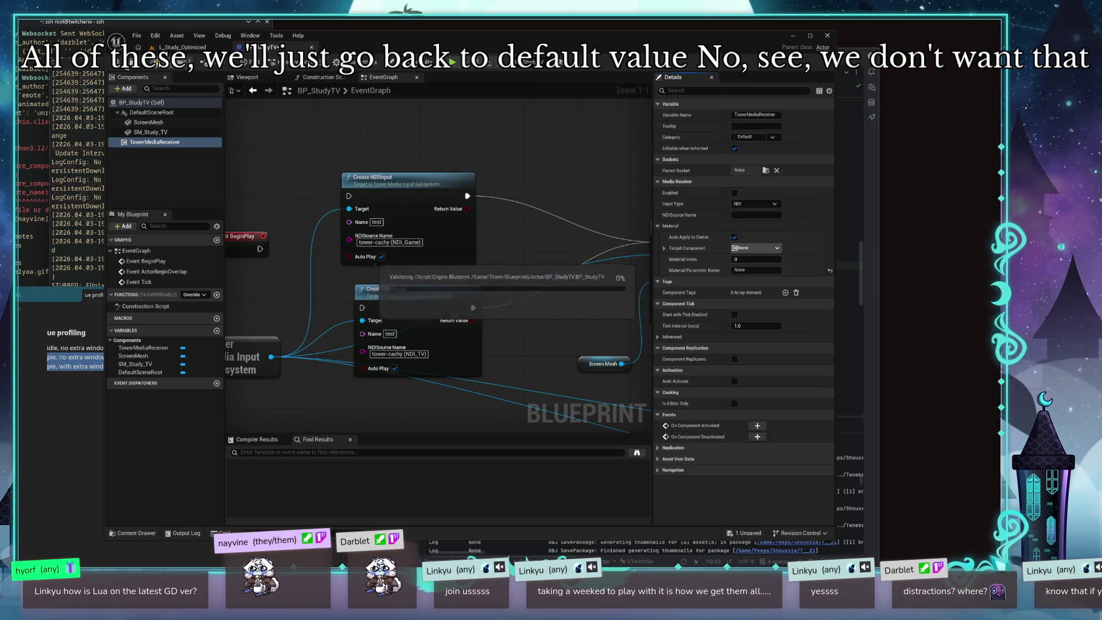
click(155, 142)
Step: Save BP_StudyTV and return to the L_Study_Optimized level editor
key(ctrl+s)
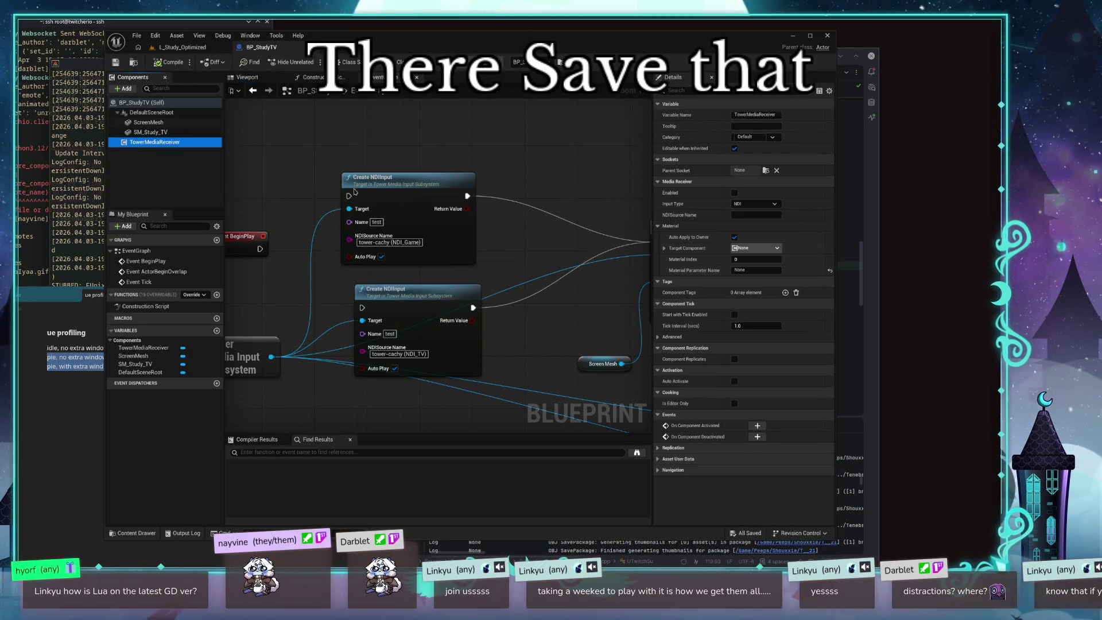
drag(491, 267, 535, 273)
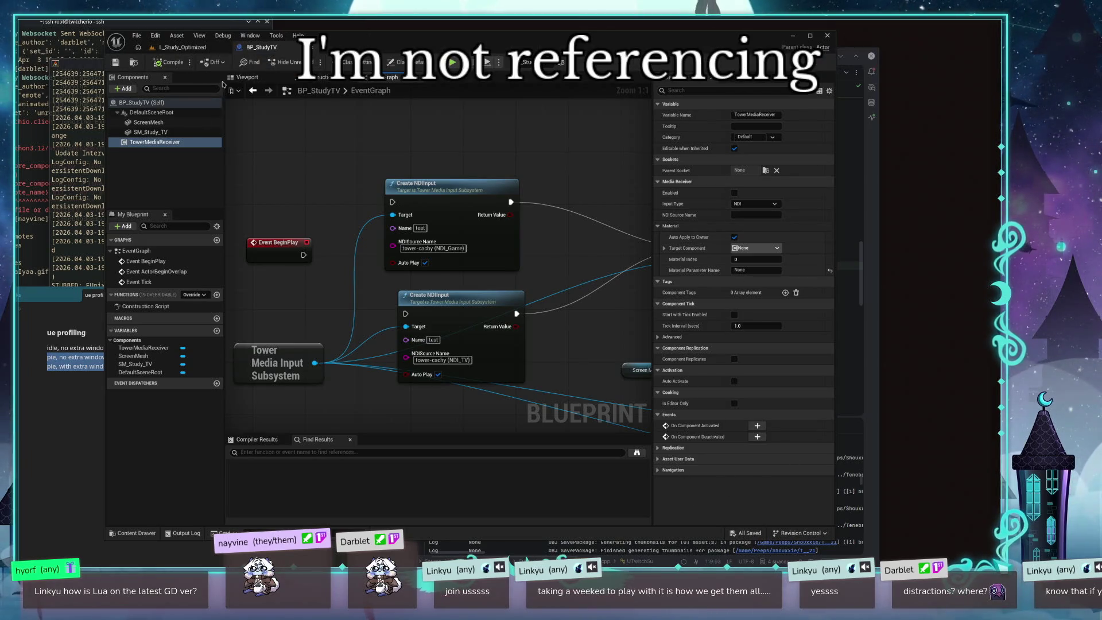
click(172, 47)
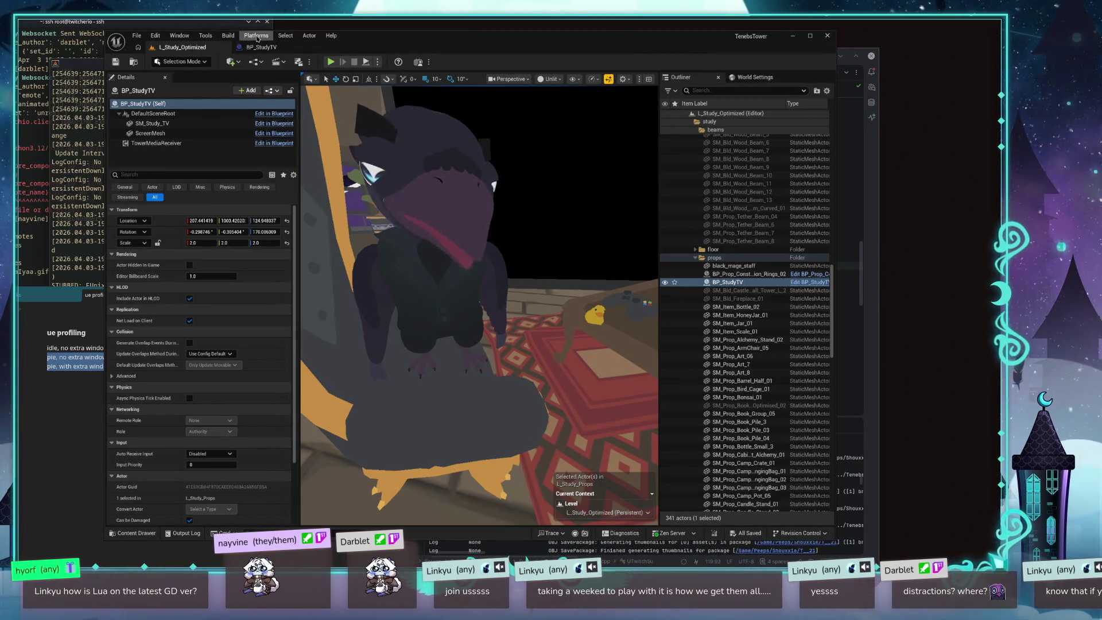
Step: Package the project via Platforms > Package Project into the TenebsTower/Build folder
click(256, 35)
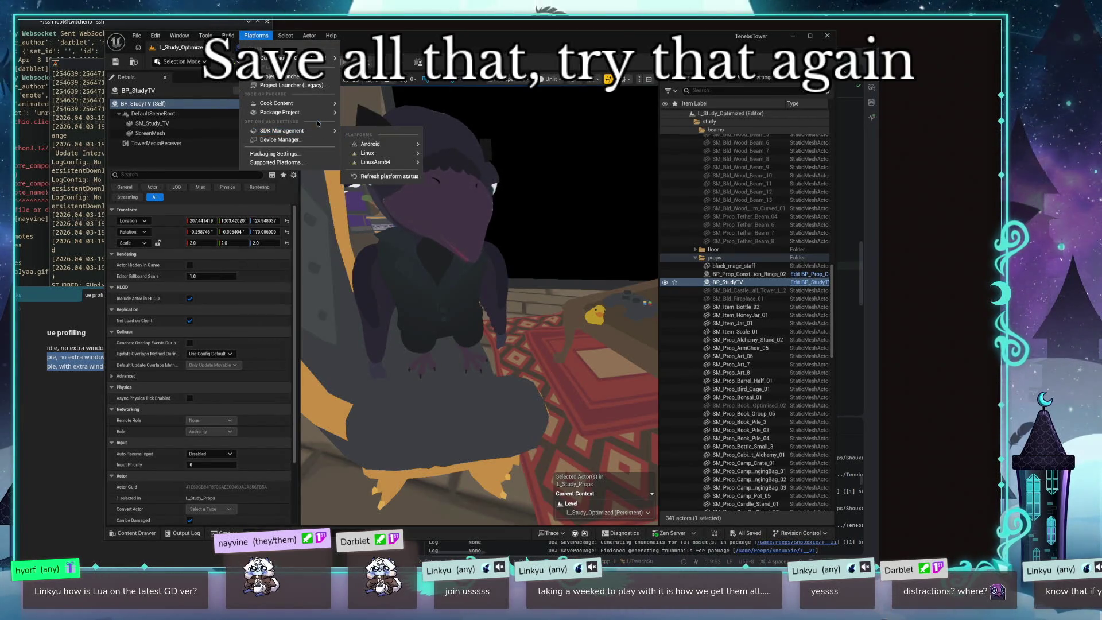
mouse_move(299, 113)
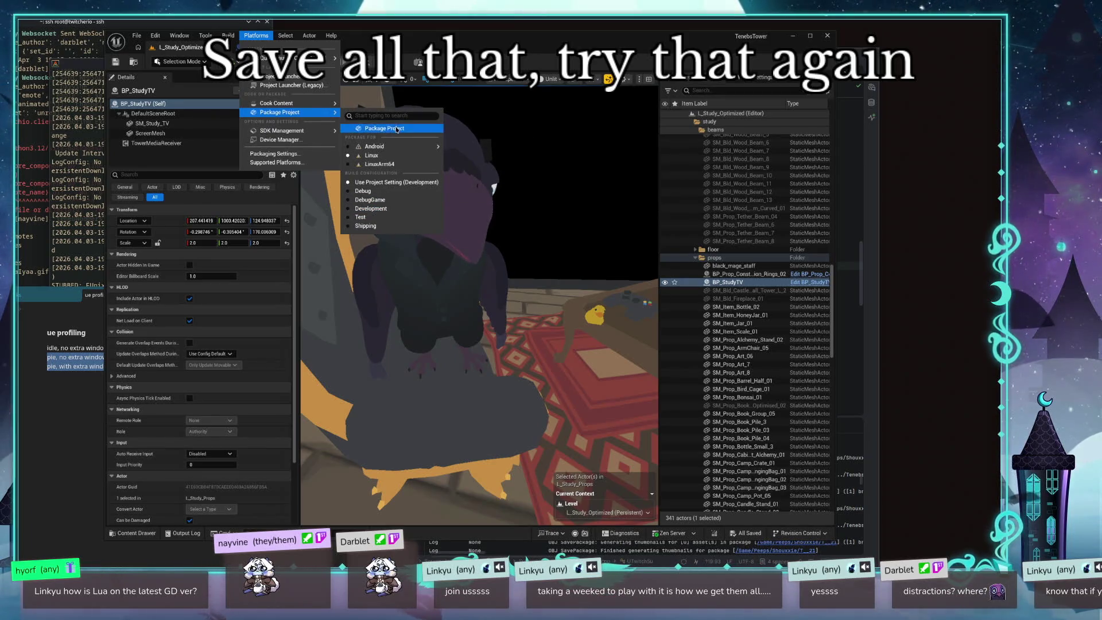
click(385, 128)
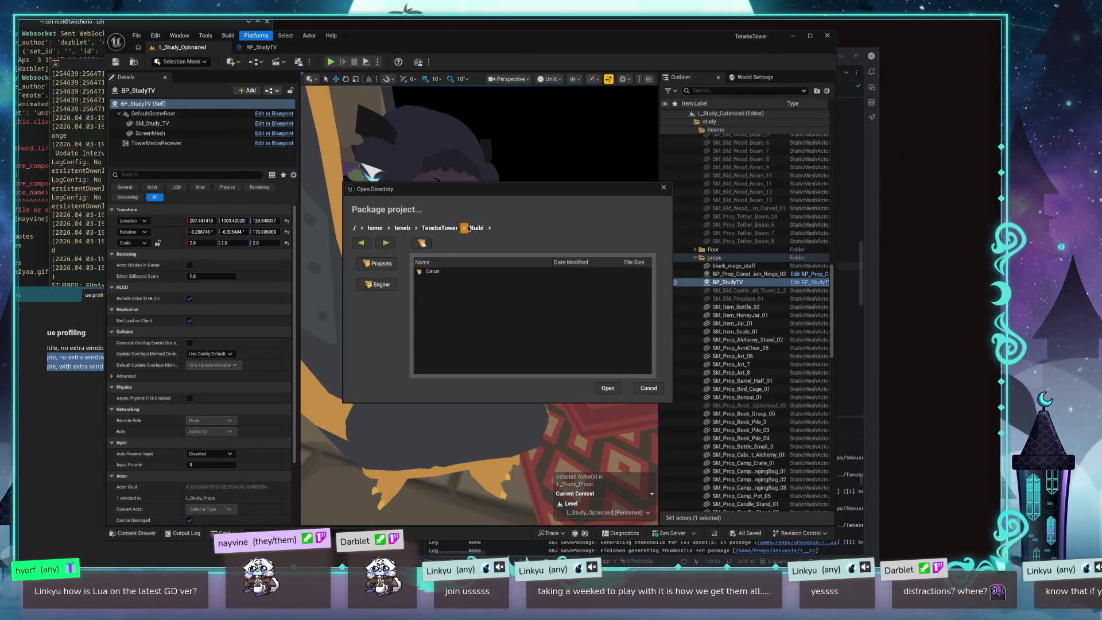
click(438, 229)
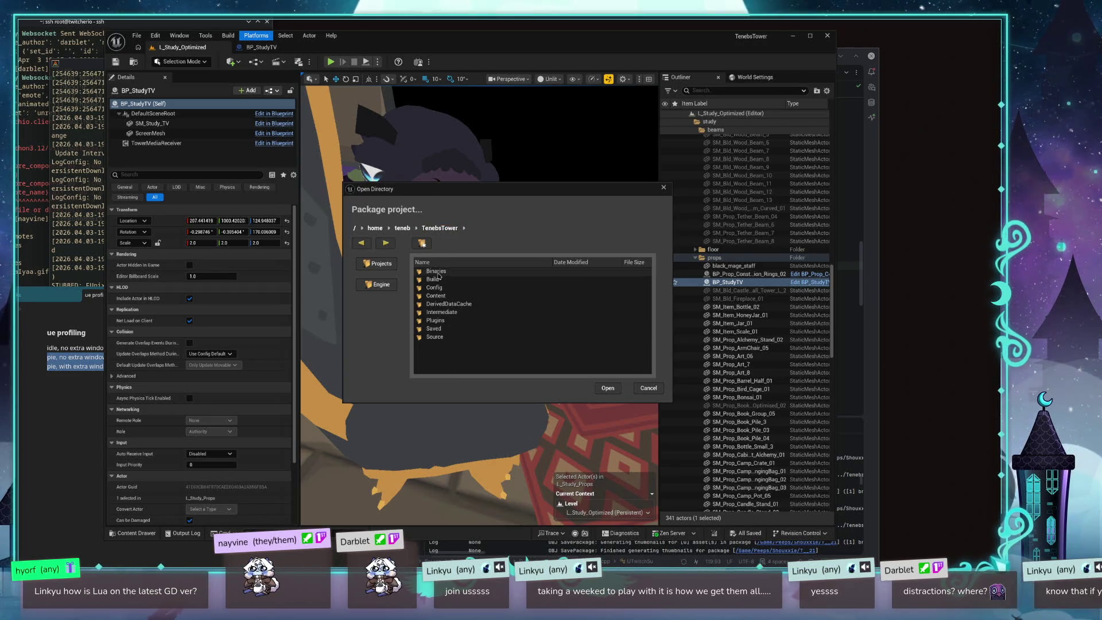
click(442, 281)
click(647, 389)
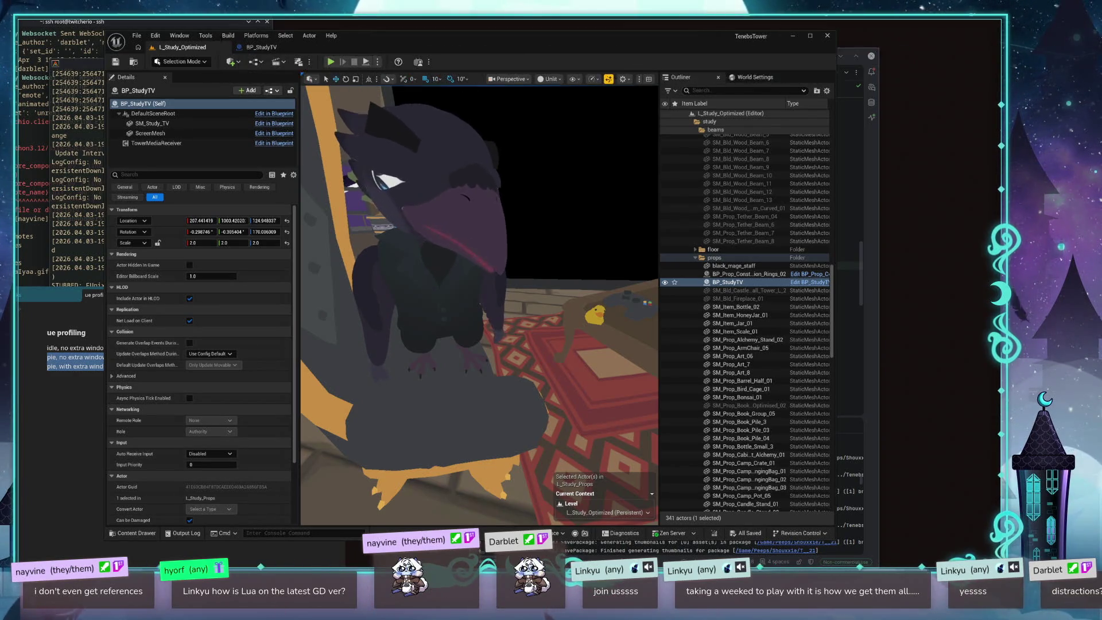
Step: Read the packaging errors about the illegal reference in the Output Log, then switch to BP_StudyTV
key(grave)
key(grave)
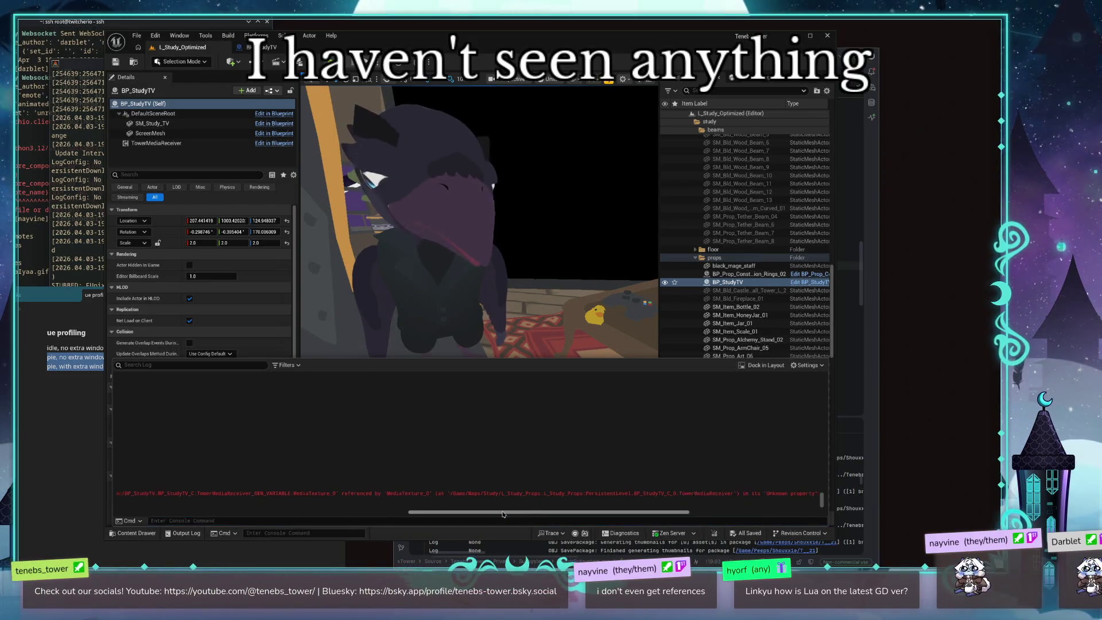
drag(510, 512, 212, 512)
scroll(516, 401, up, 10)
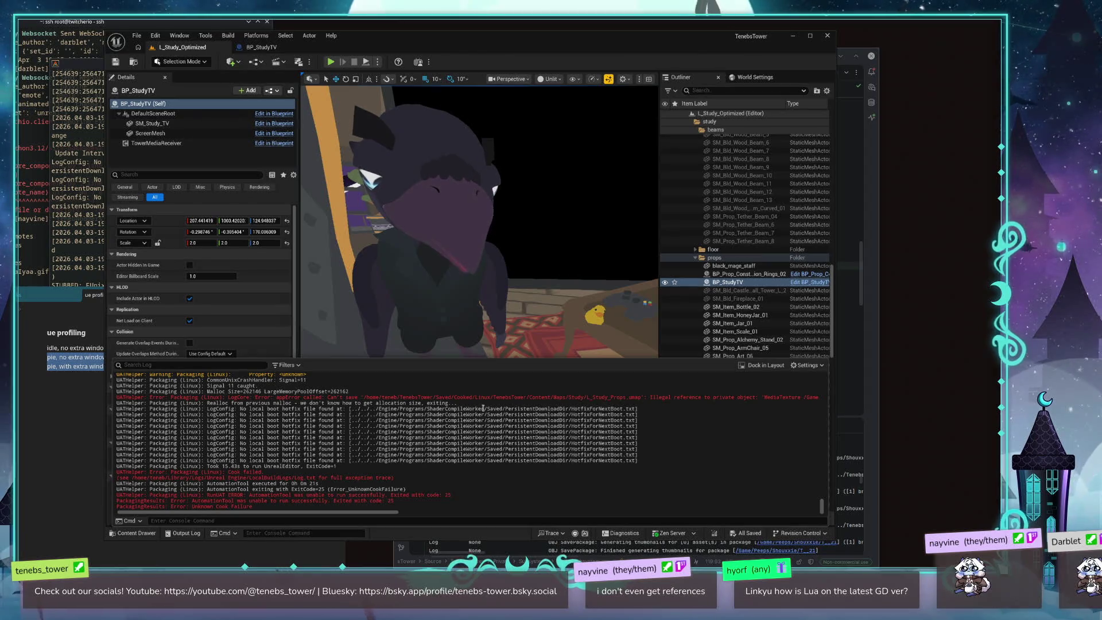
scroll(283, 503, right, 3)
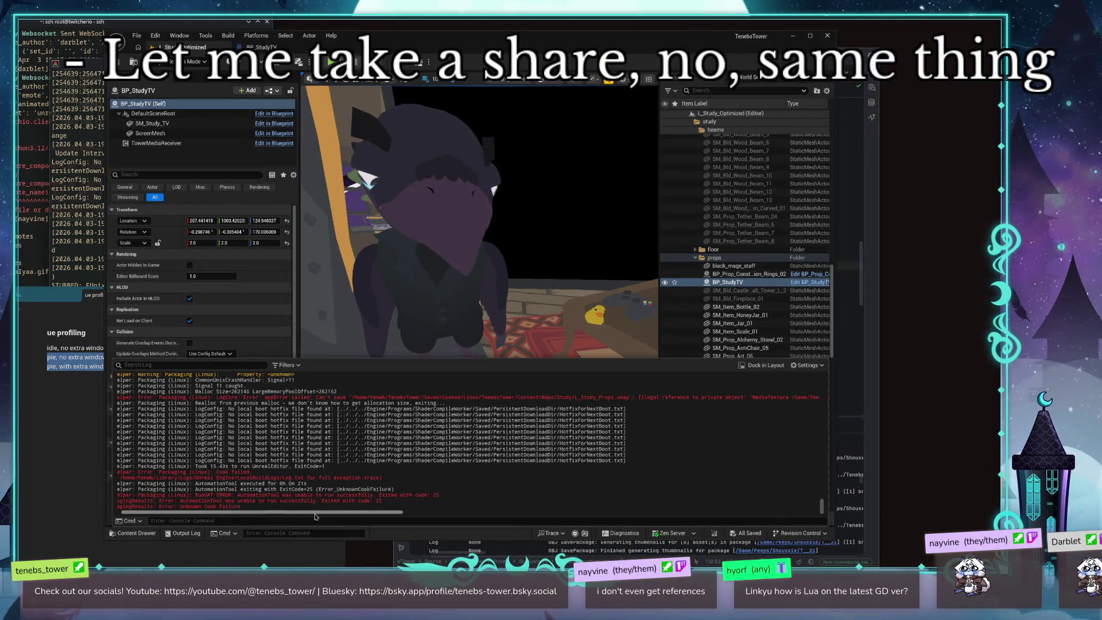
mouse_move(351, 522)
mouse_down()
mouse_move(629, 535)
mouse_move(304, 482)
mouse_up()
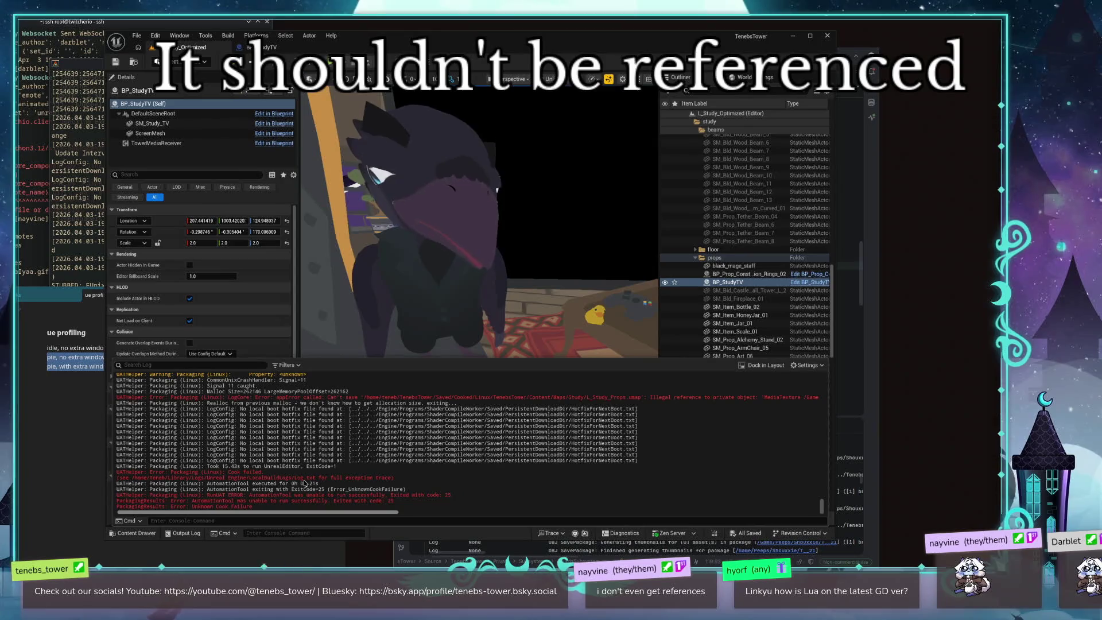
click(273, 143)
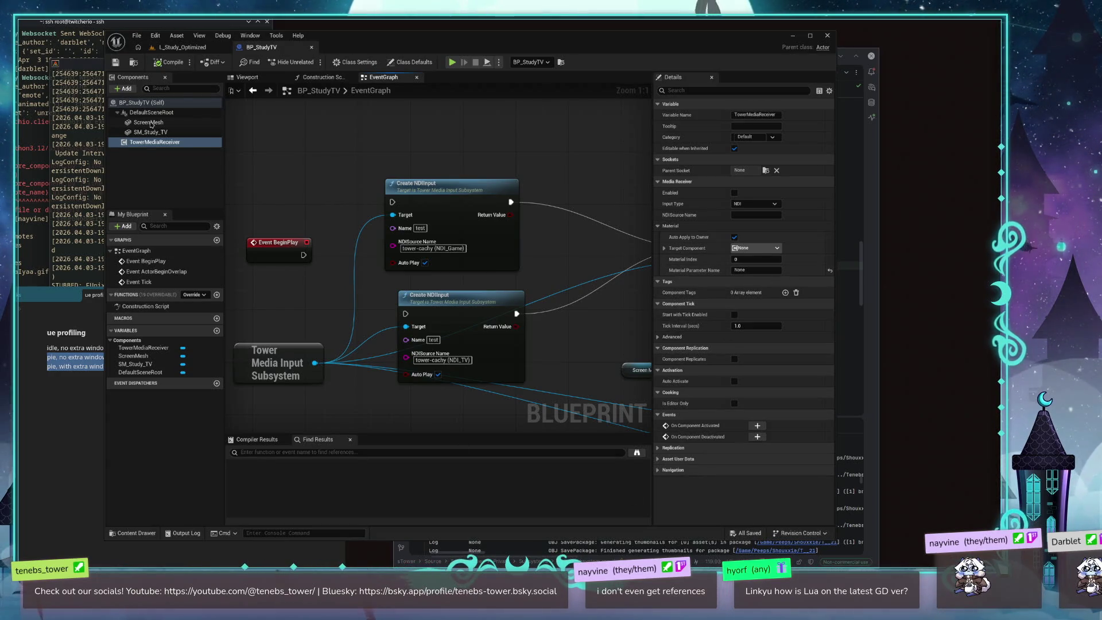
Step: Enter MediaTexture as the TowerMediaReceiver's Material Parameter Name, then open the ScreenMesh's material
click(182, 47)
click(156, 143)
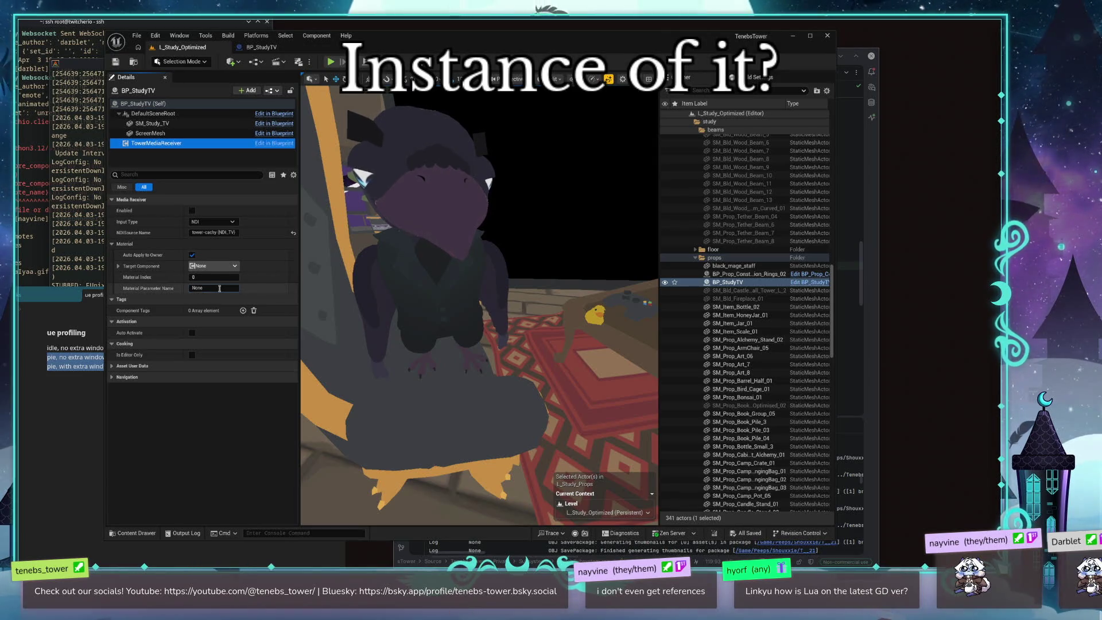
click(219, 288)
text(Me)
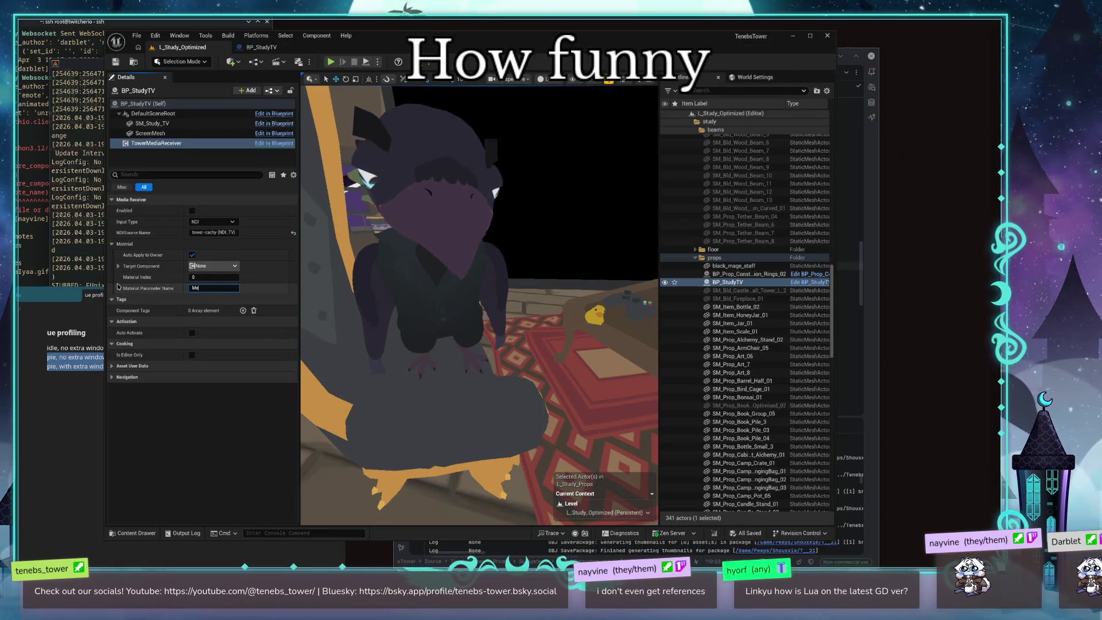
text(ddiaTe)
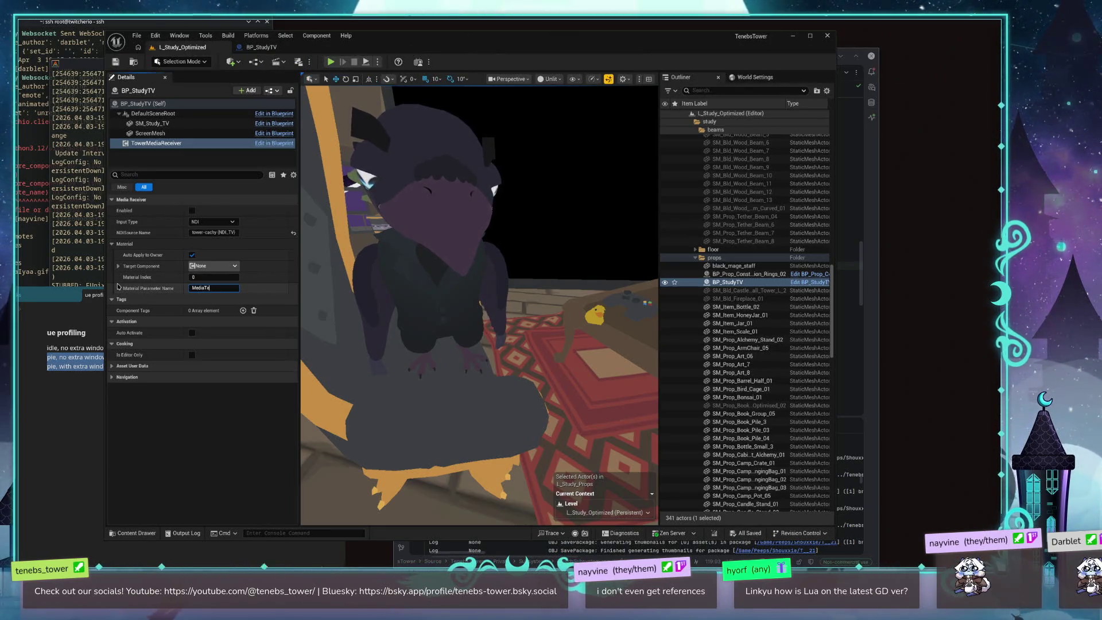
text(xture)
key(Return)
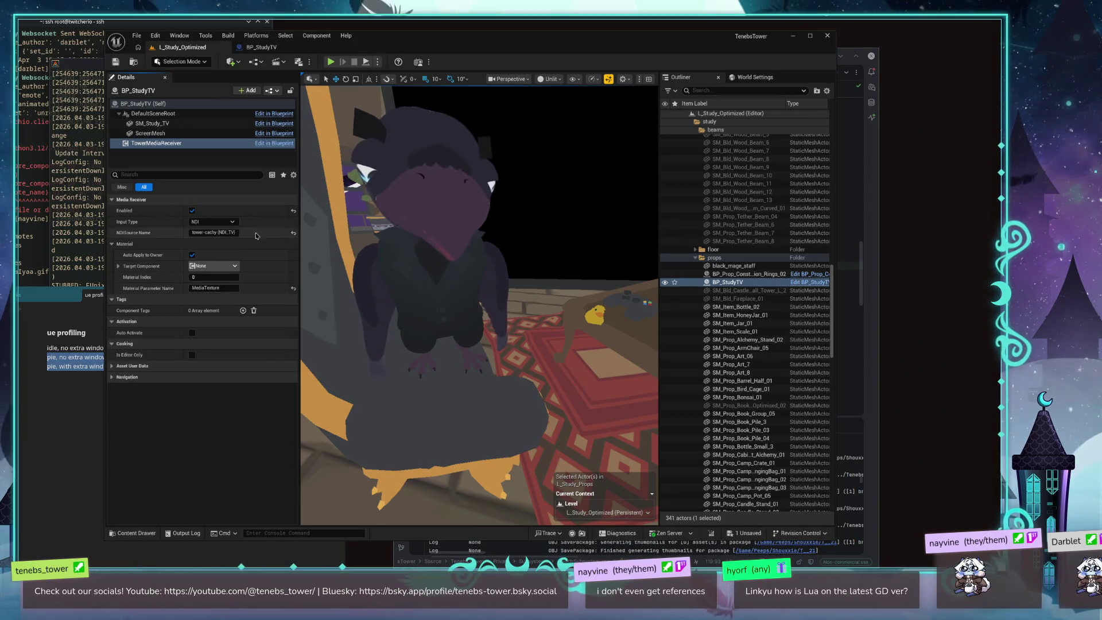
click(149, 133)
double_click(201, 310)
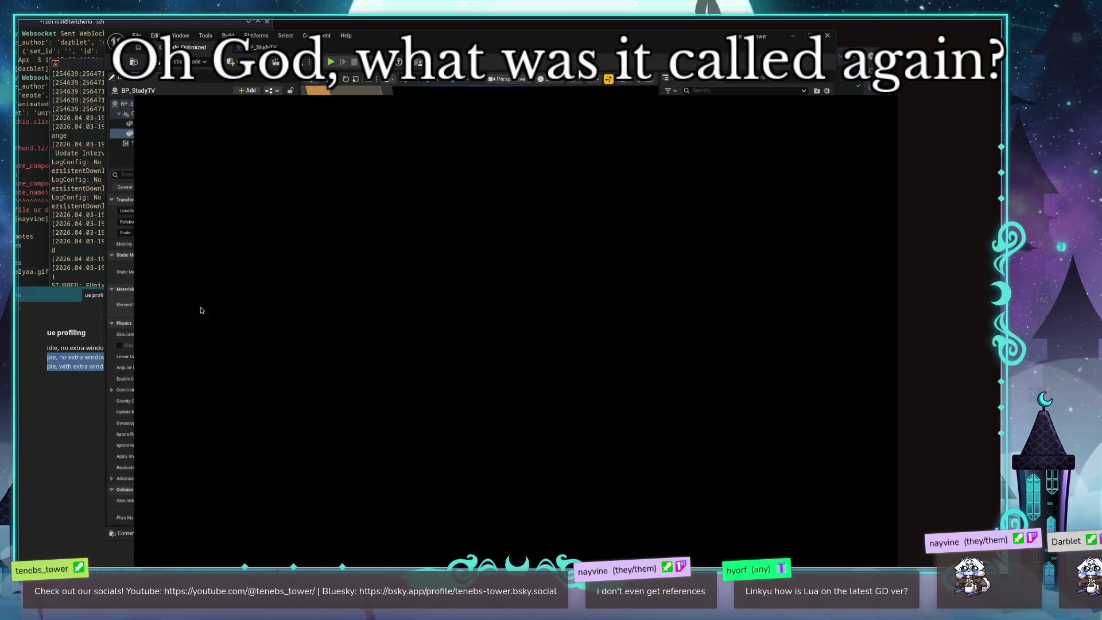
Step: Confirm the RT_Study_TV_Mat material's MediaTexture parameter node, then close the material
scroll(423, 454, up, 5)
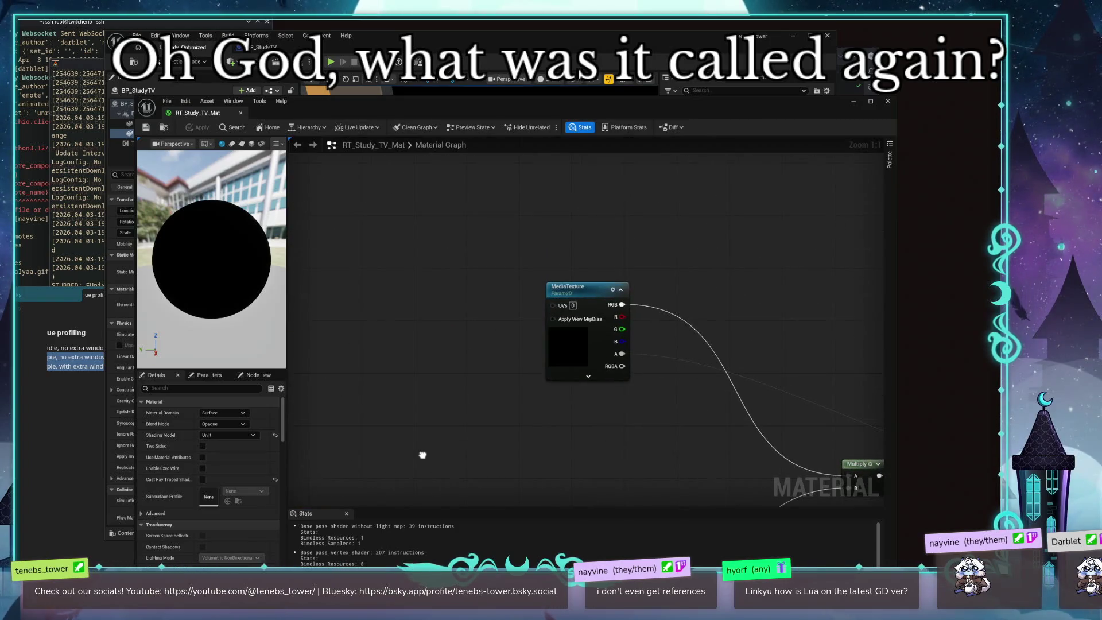
click(568, 286)
click(230, 412)
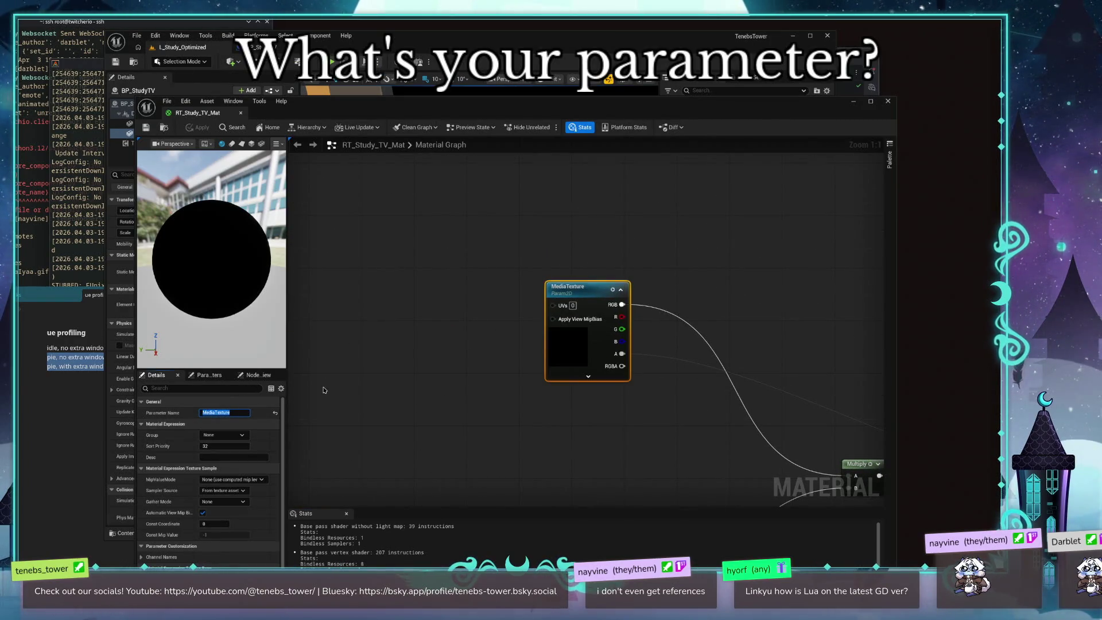
click(241, 113)
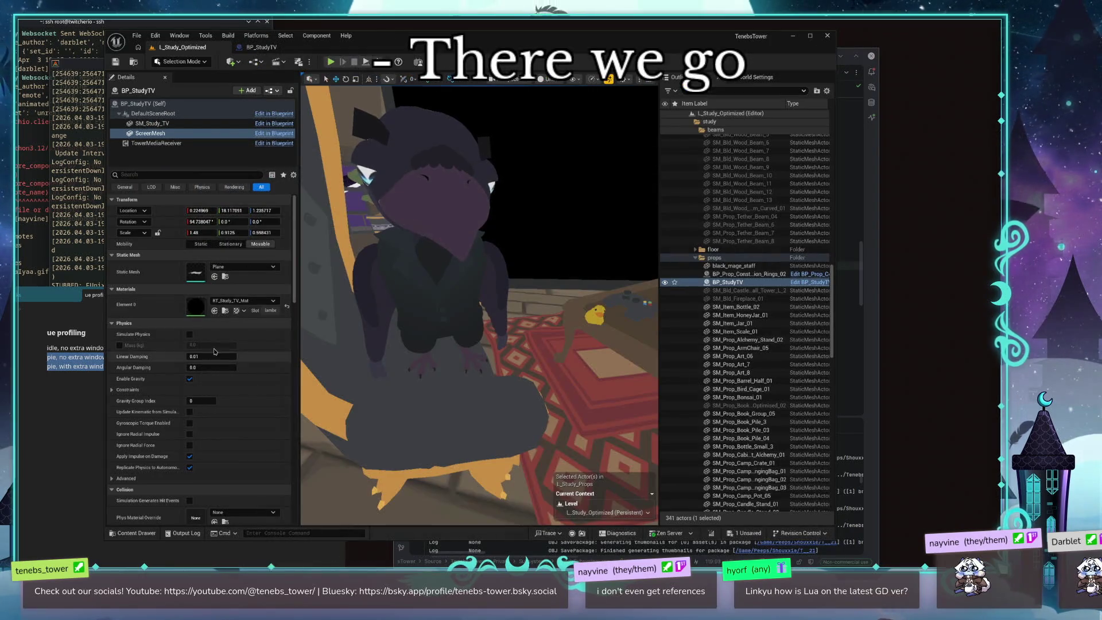
Step: Reselect the TV's TowerMediaReceiver and set its Target Component to ScreenMesh
right_click(430, 287)
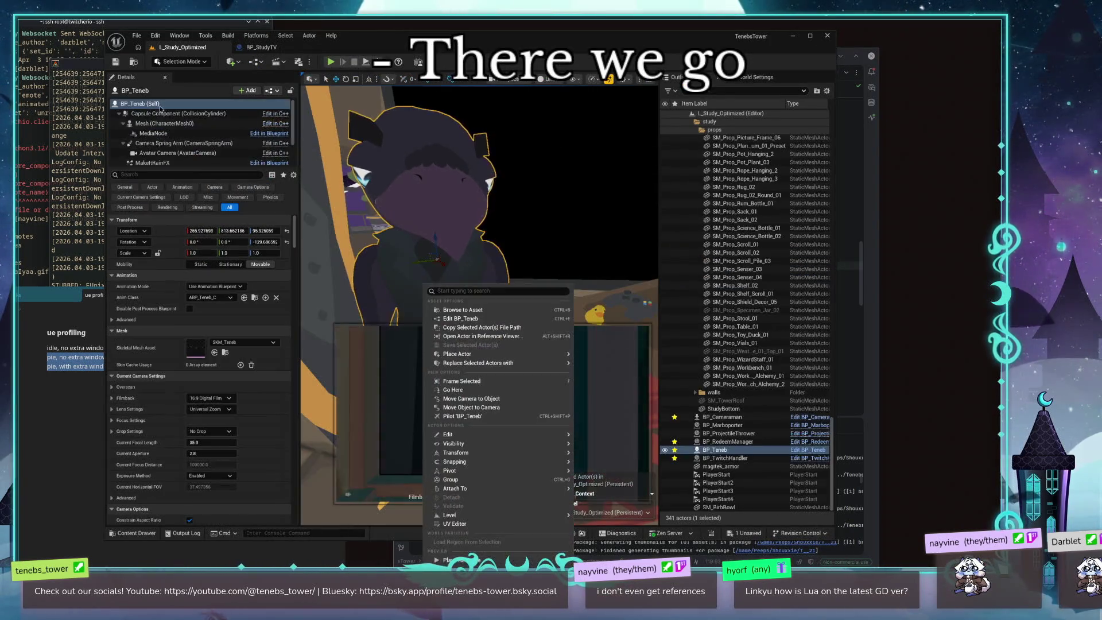
click(550, 190)
click(156, 143)
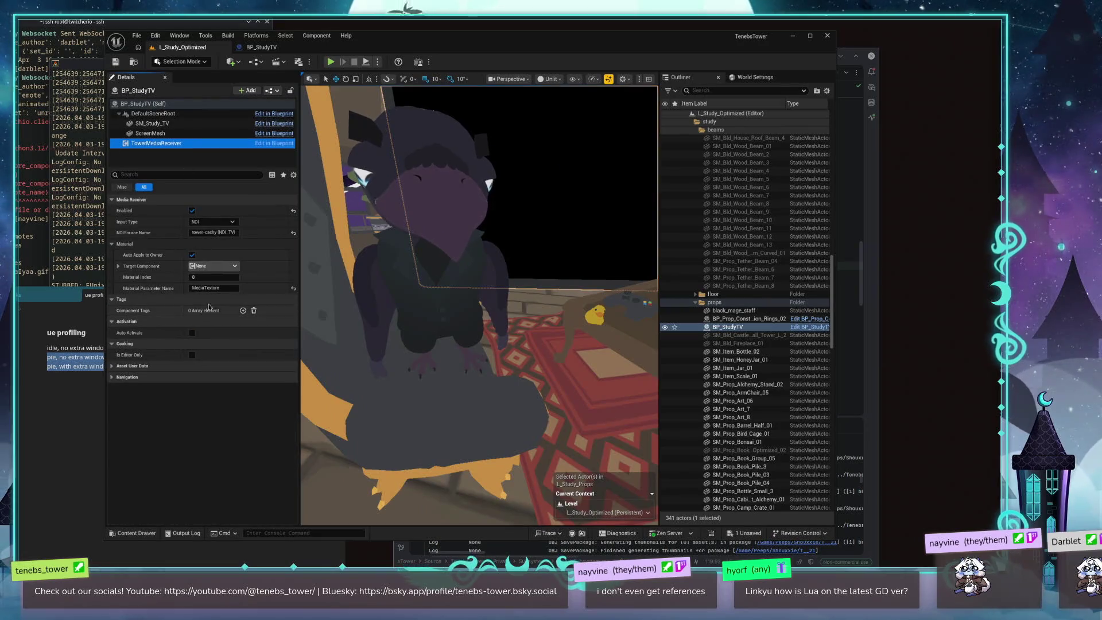
click(224, 287)
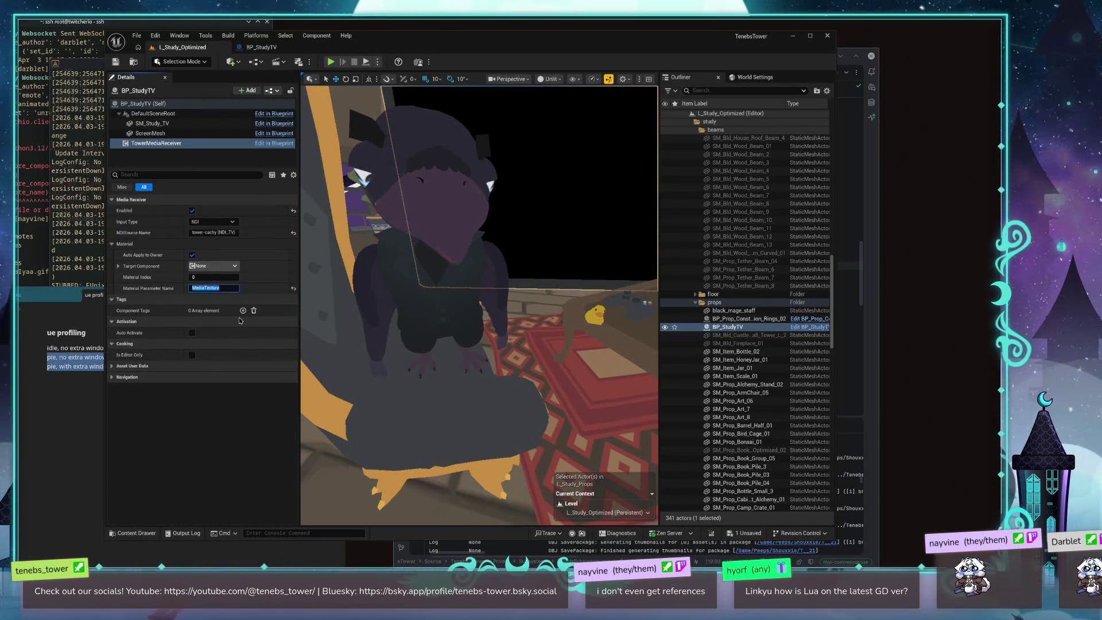
click(214, 266)
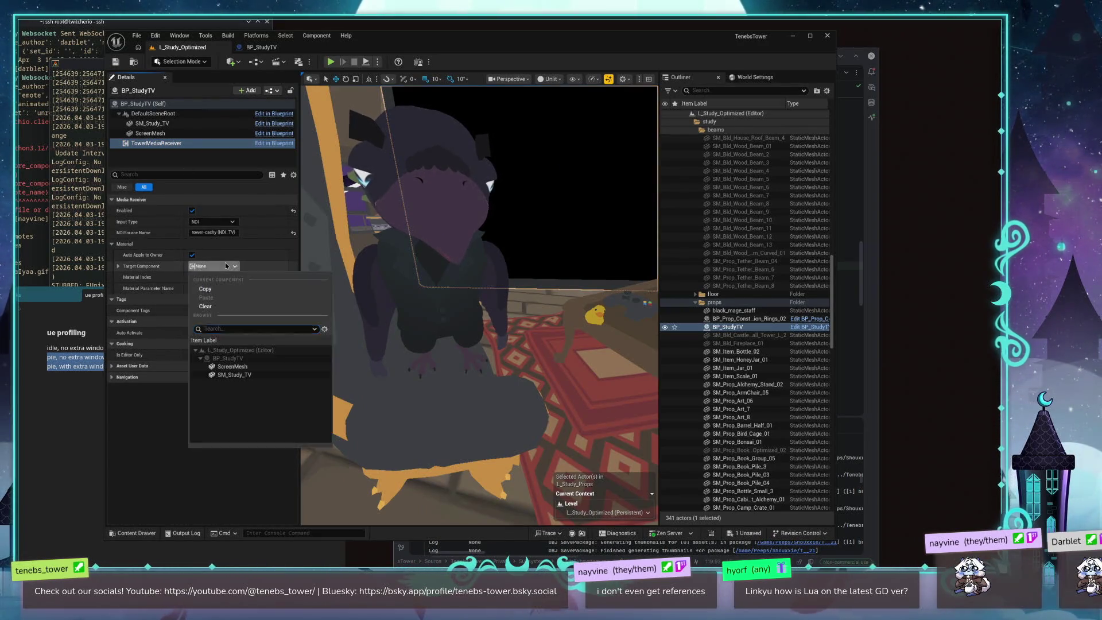
click(241, 367)
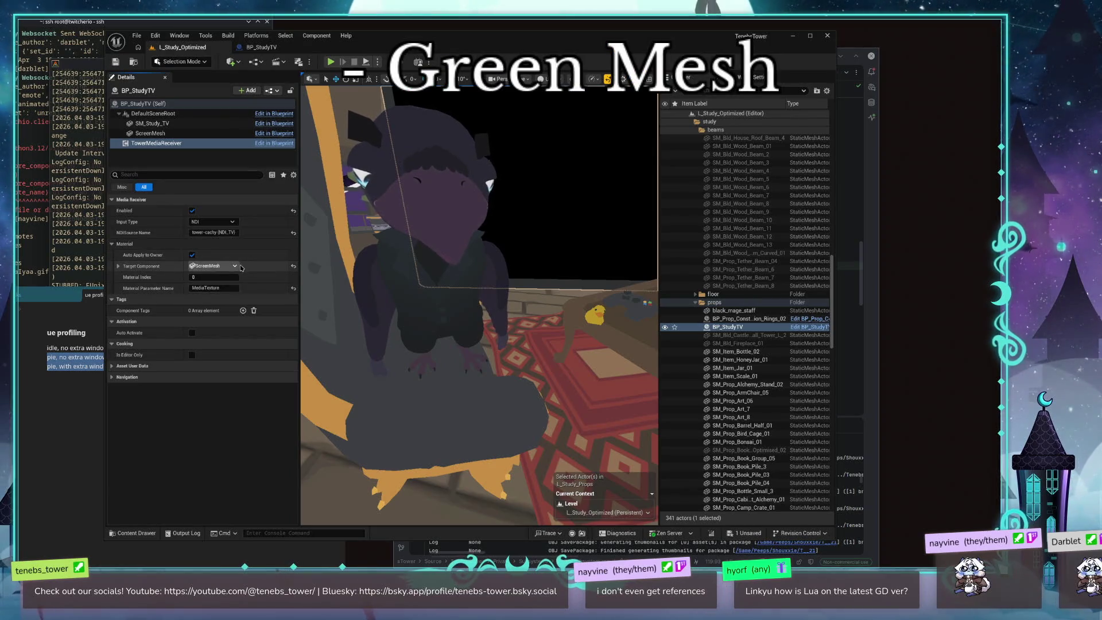
click(212, 265)
click(152, 265)
click(118, 266)
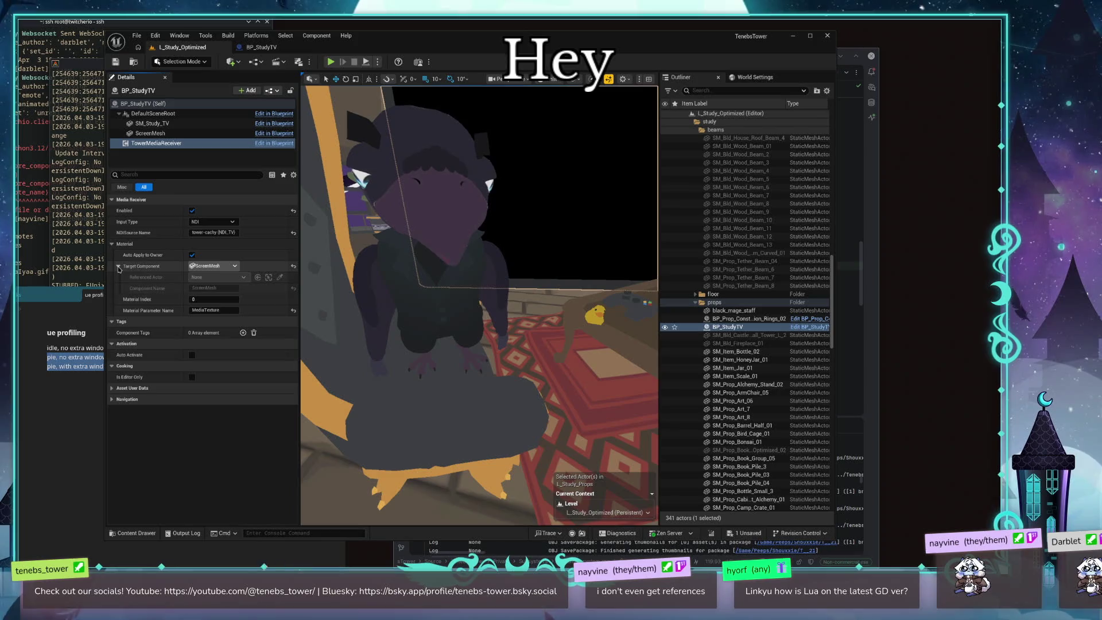
click(118, 268)
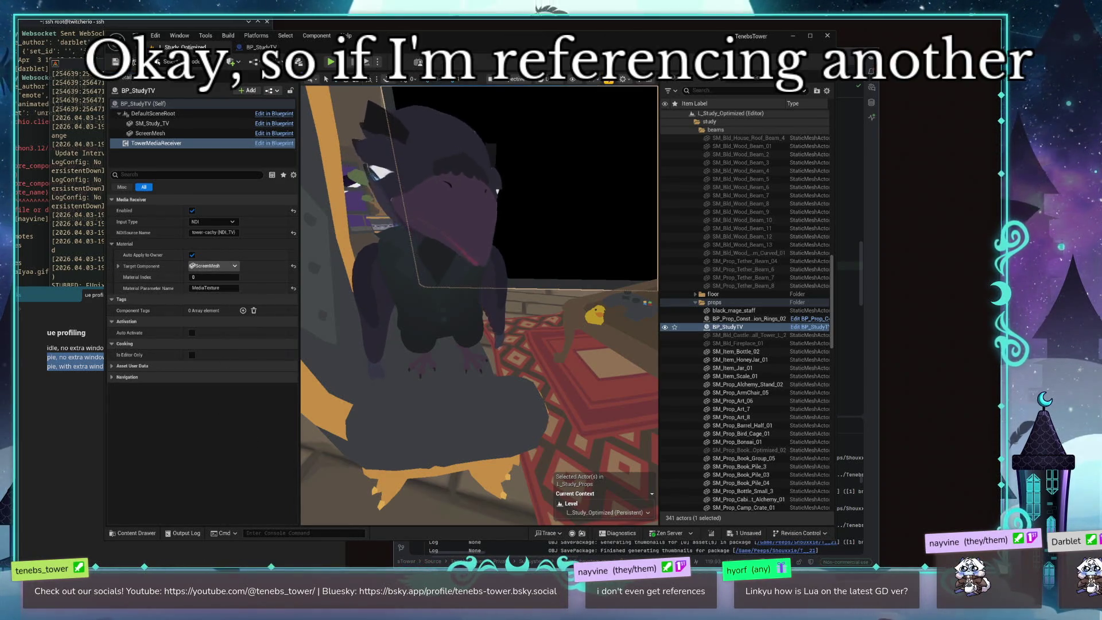
Step: Deselect the Teneb character and select the study TV actor in the viewport
right_click(540, 372)
key(Escape)
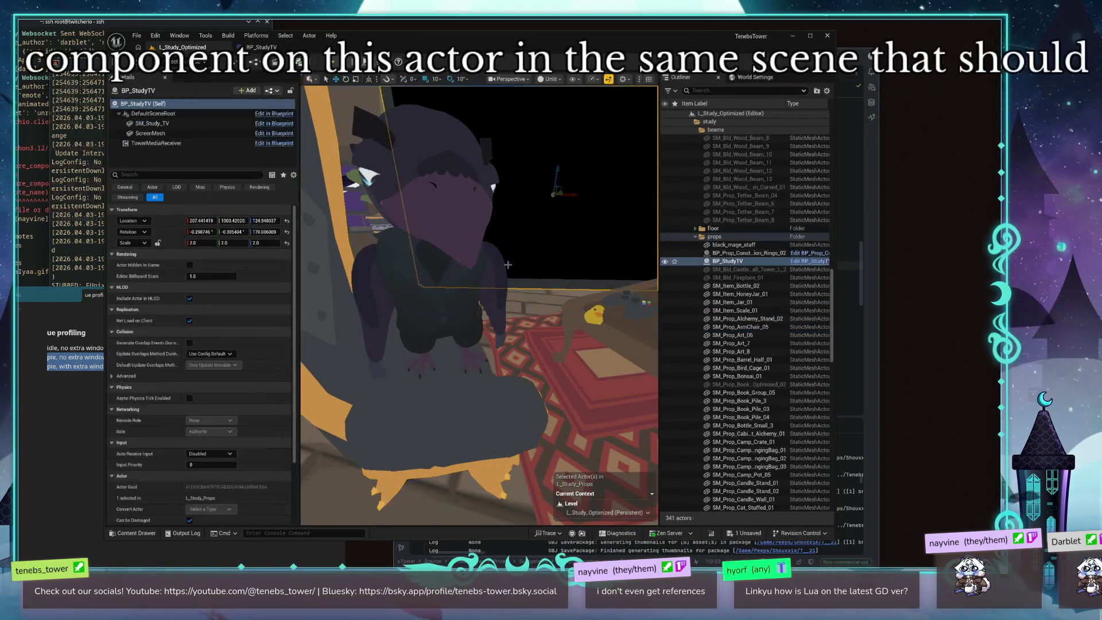
right_click(505, 322)
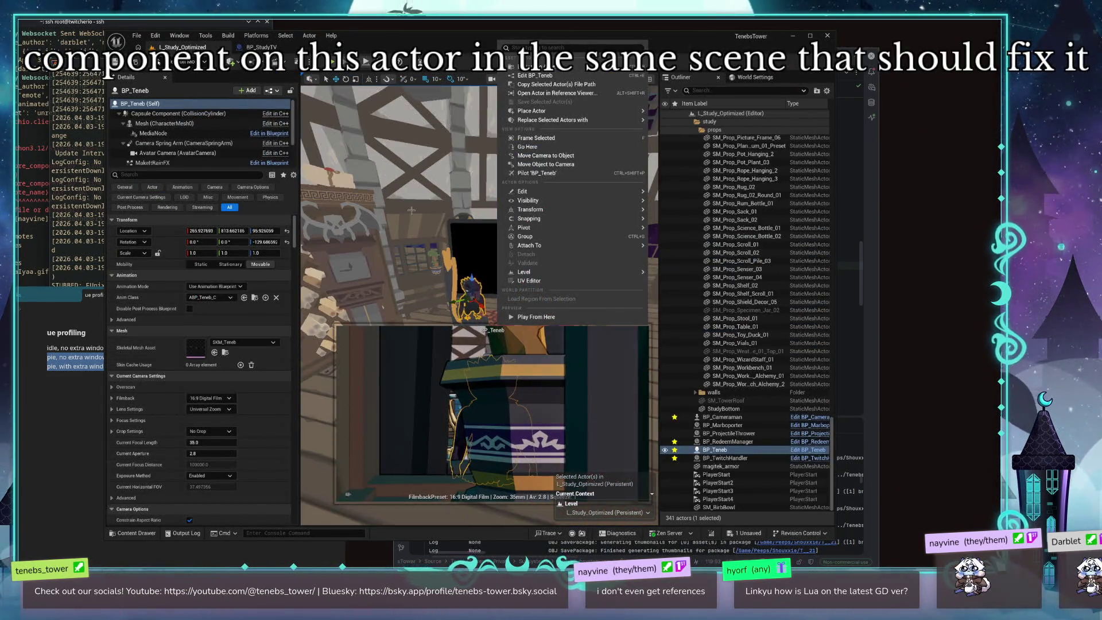
key(Escape)
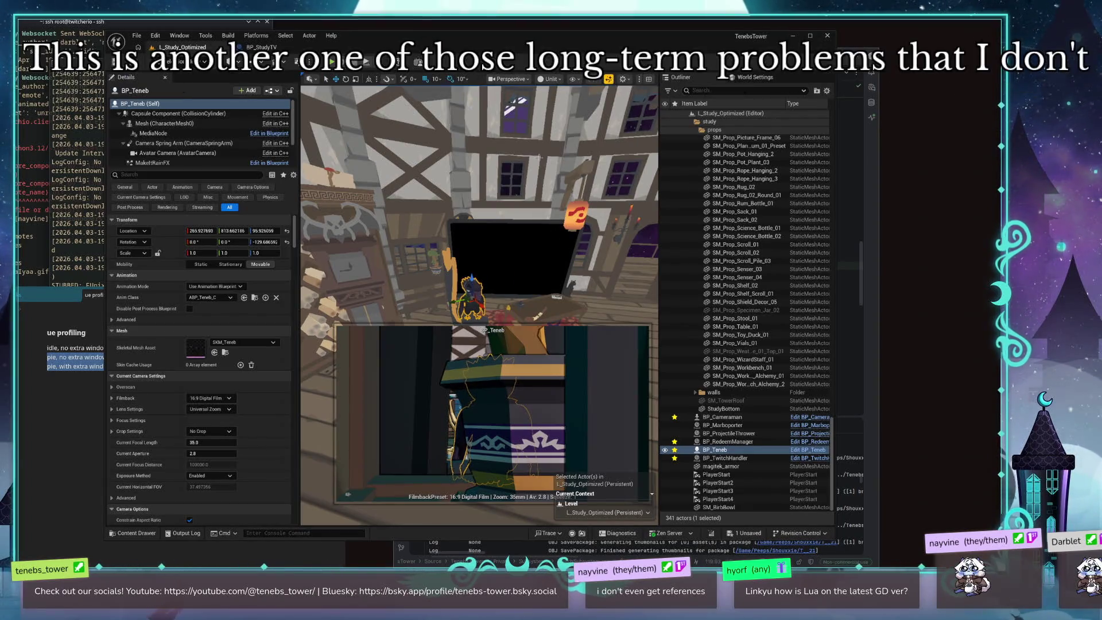
right_click(538, 189)
key(Escape)
key(Escape)
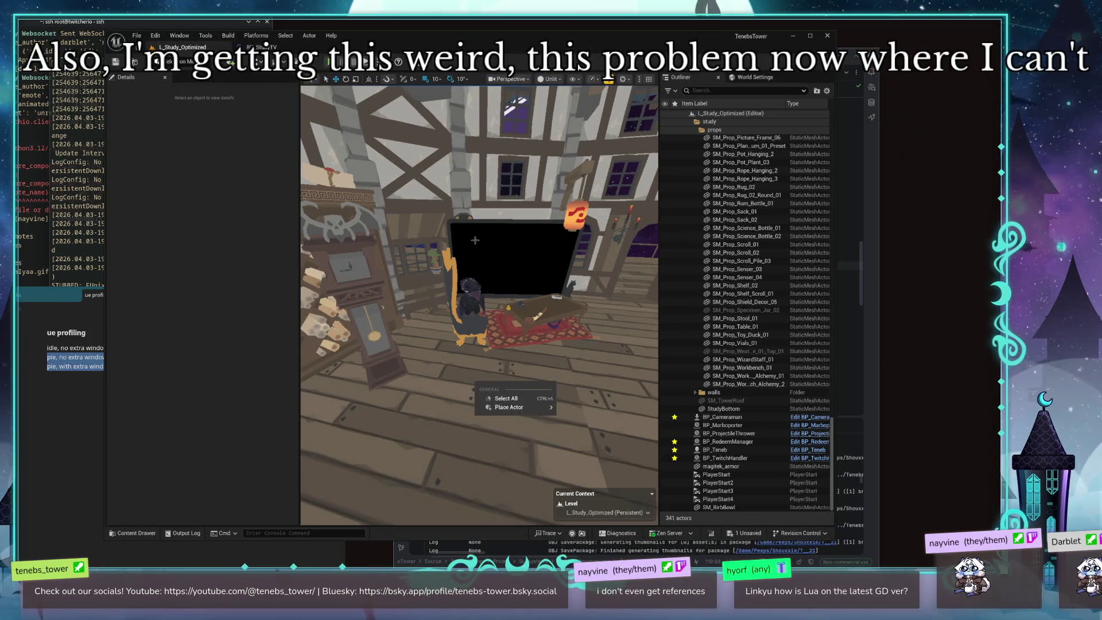
click(462, 316)
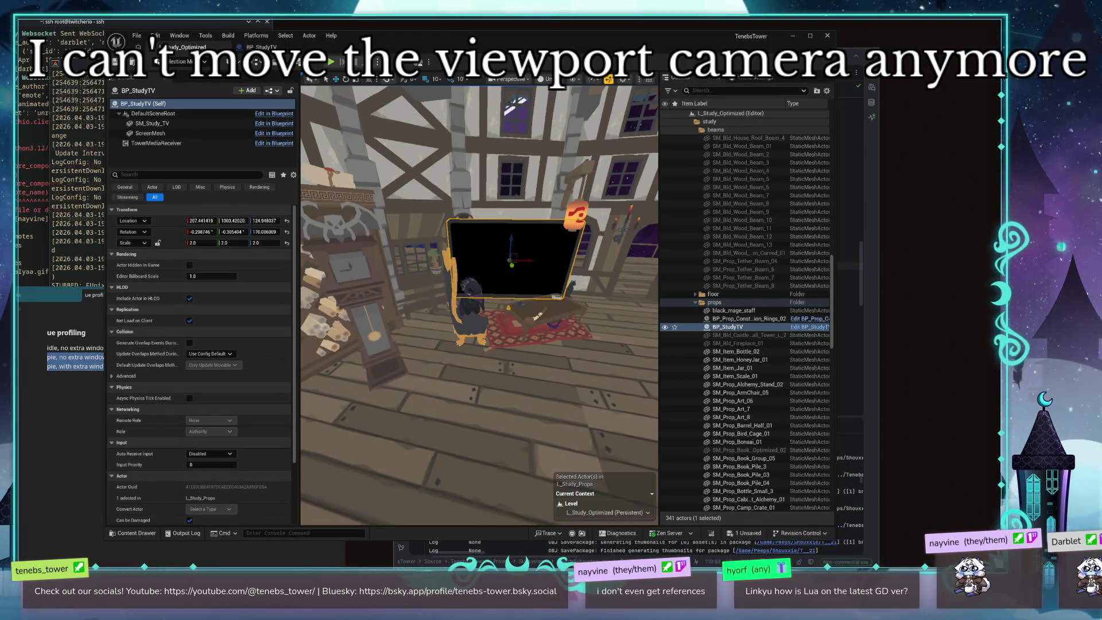
right_click(487, 164)
click(442, 163)
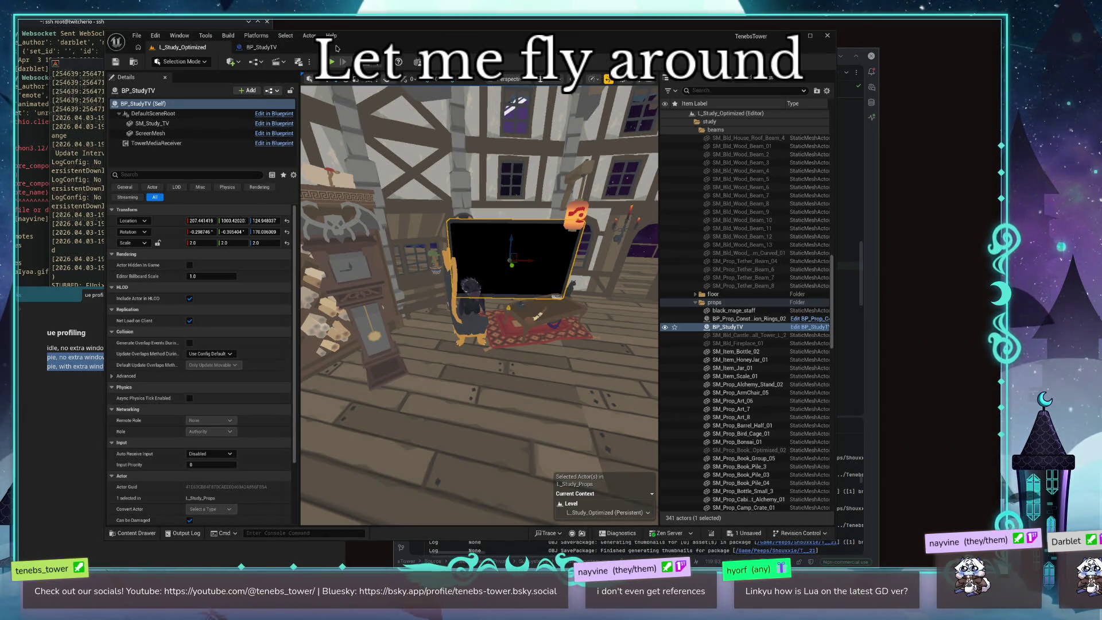
click(256, 35)
Step: Start a Linux package build, continue past the L_Study_Props save failure, and cancel the folder choice
mouse_move(278, 132)
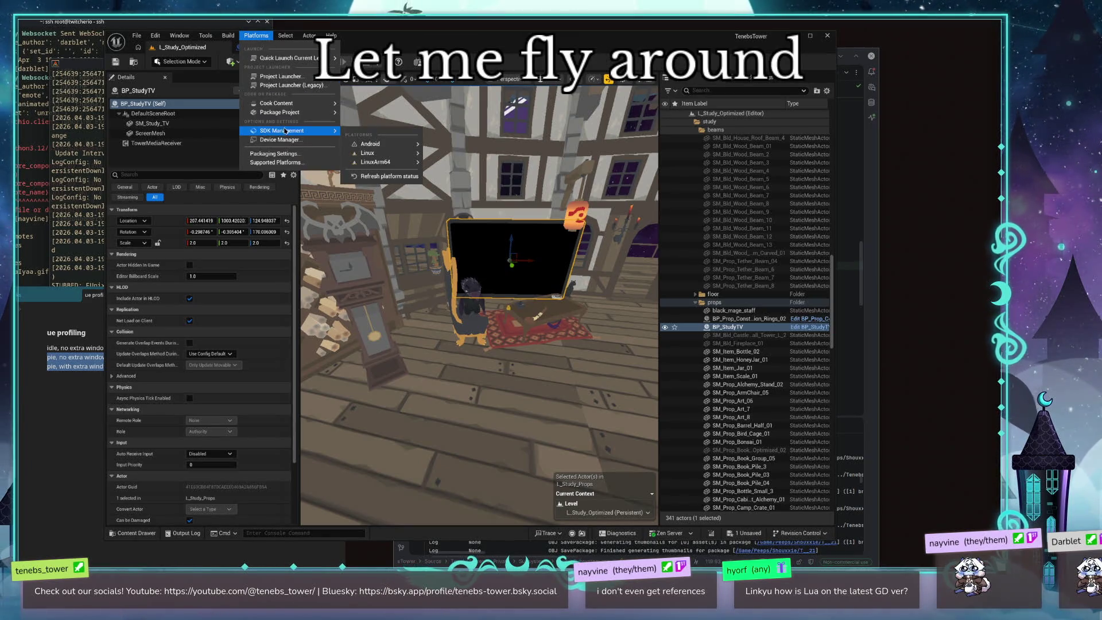
mouse_move(336, 131)
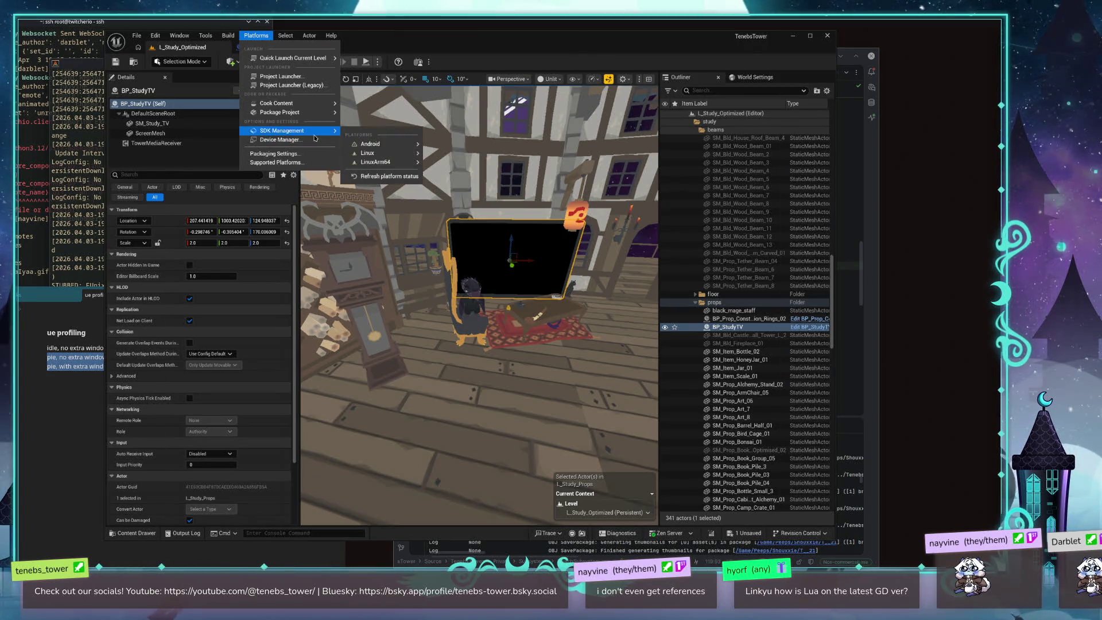
mouse_move(379, 152)
mouse_move(307, 103)
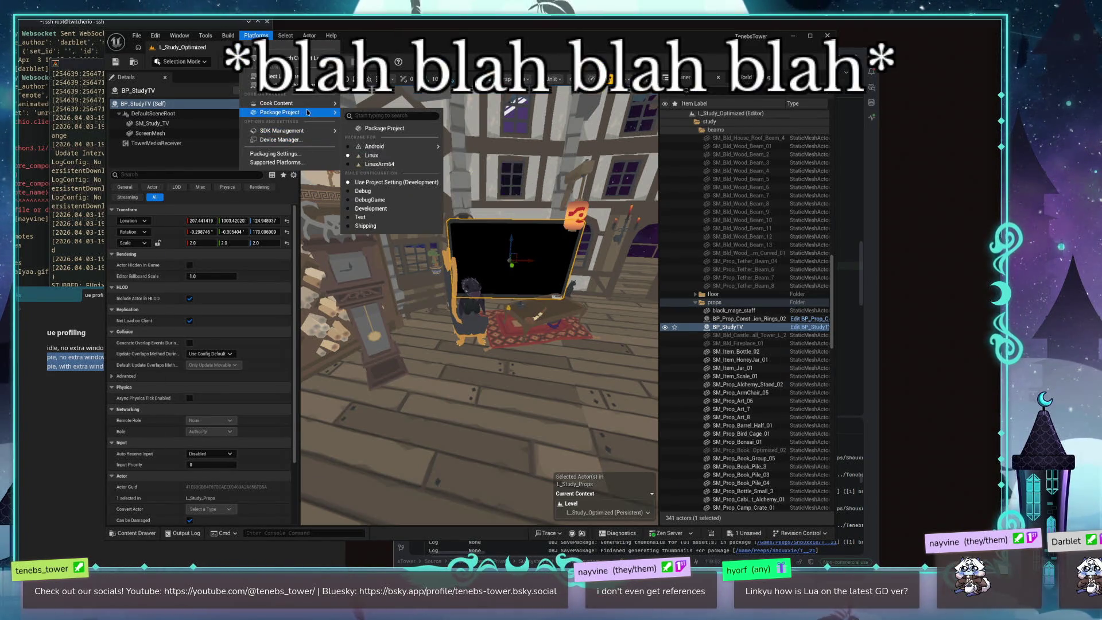
click(382, 132)
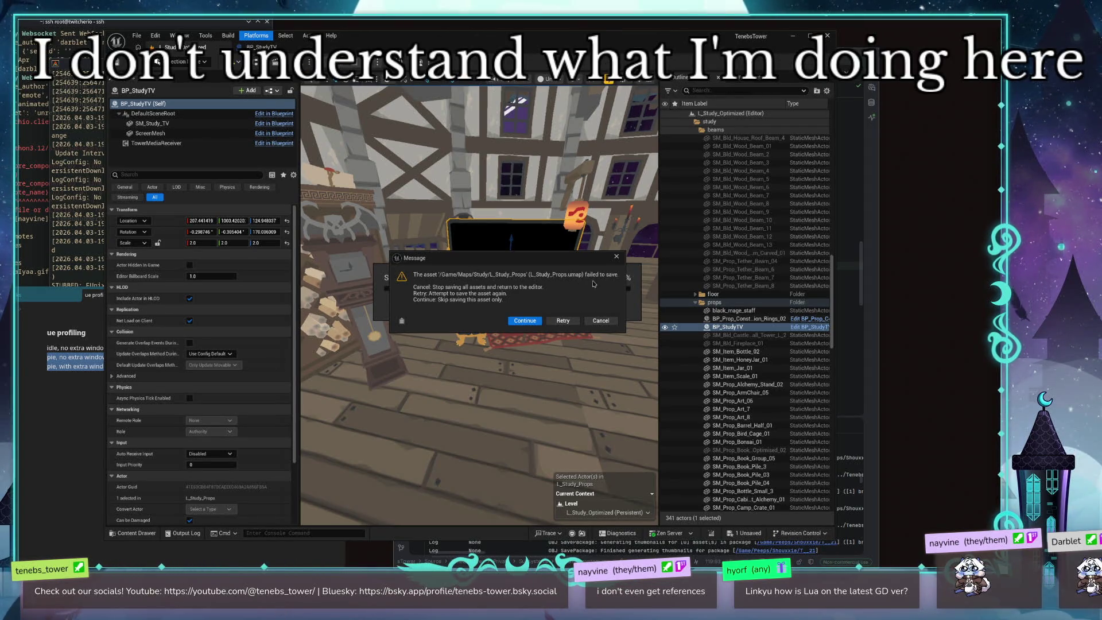
click(600, 322)
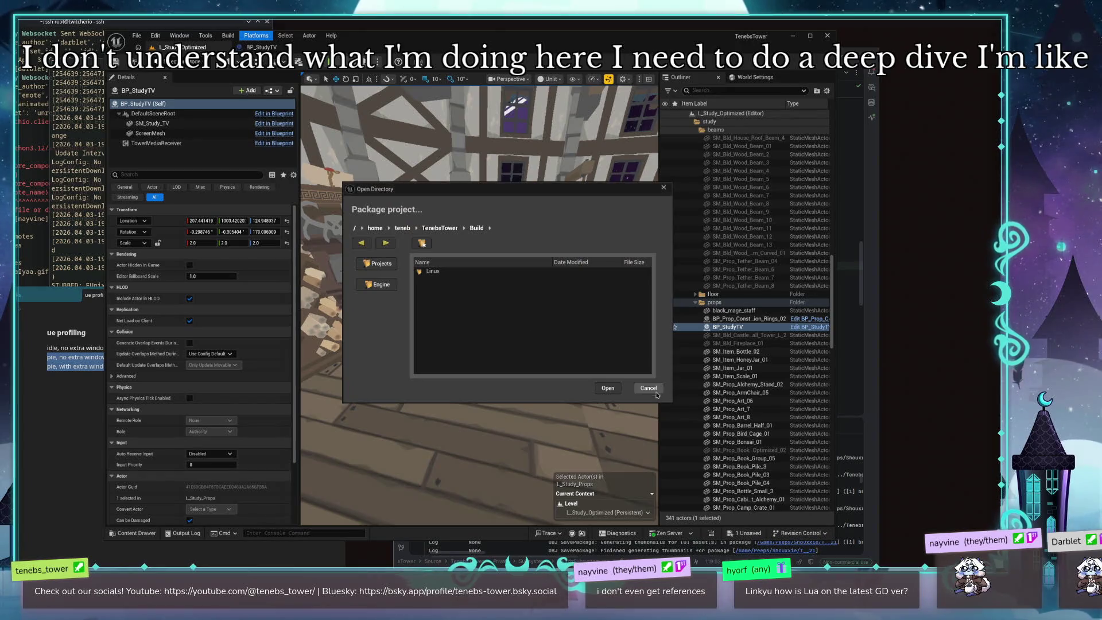
click(649, 391)
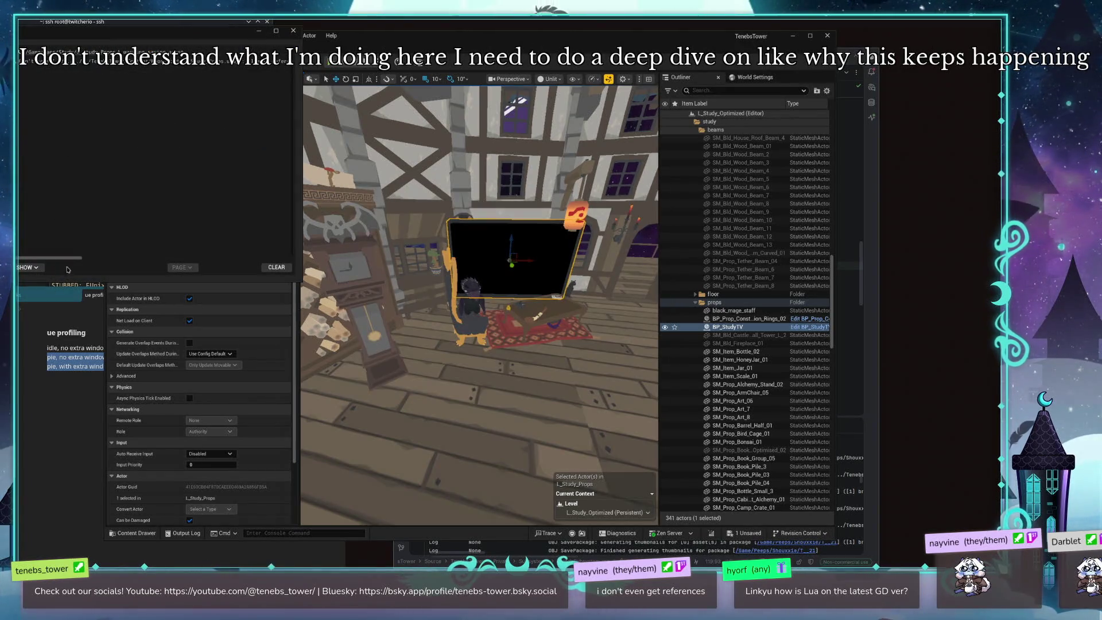
Step: Close the floating log, inspect TowerMediaReceiver and ScreenMesh, and open the Content Drawer on Content/Maps
mouse_move(120, 267)
mouse_down()
mouse_move(190, 272)
mouse_move(288, 259)
mouse_up()
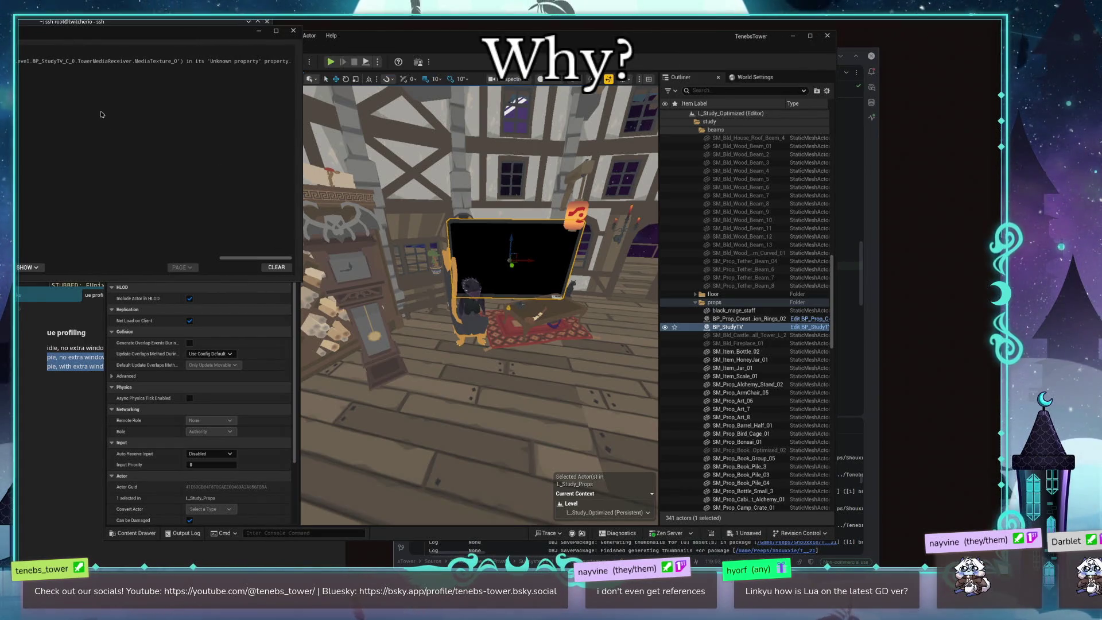
mouse_move(144, 30)
mouse_down()
mouse_move(237, 141)
mouse_move(159, 330)
mouse_up()
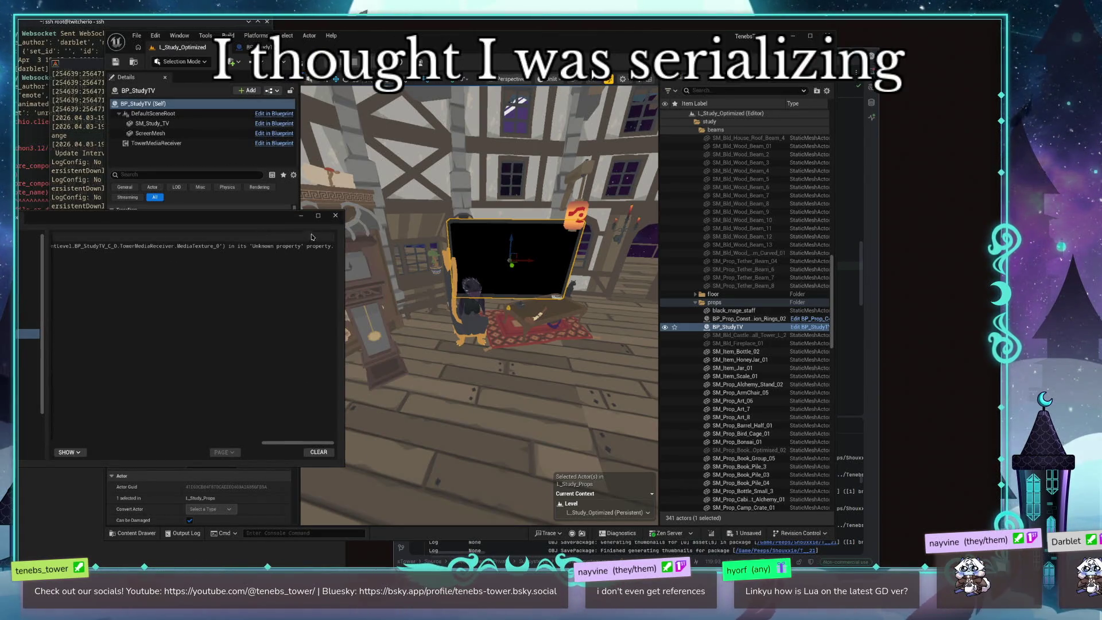
click(335, 215)
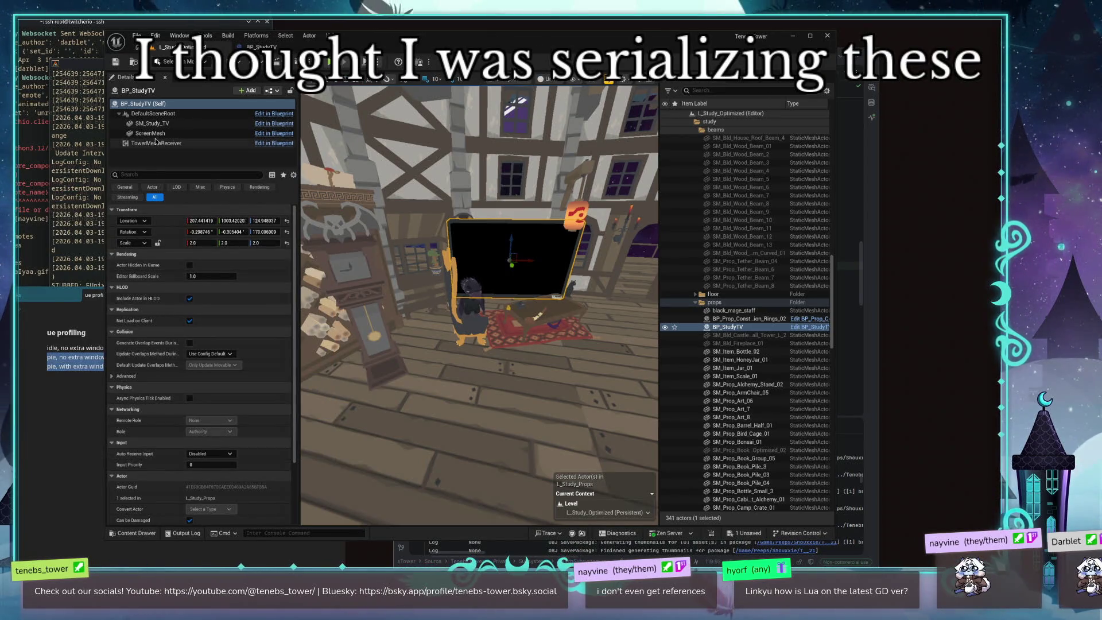
click(172, 143)
click(190, 133)
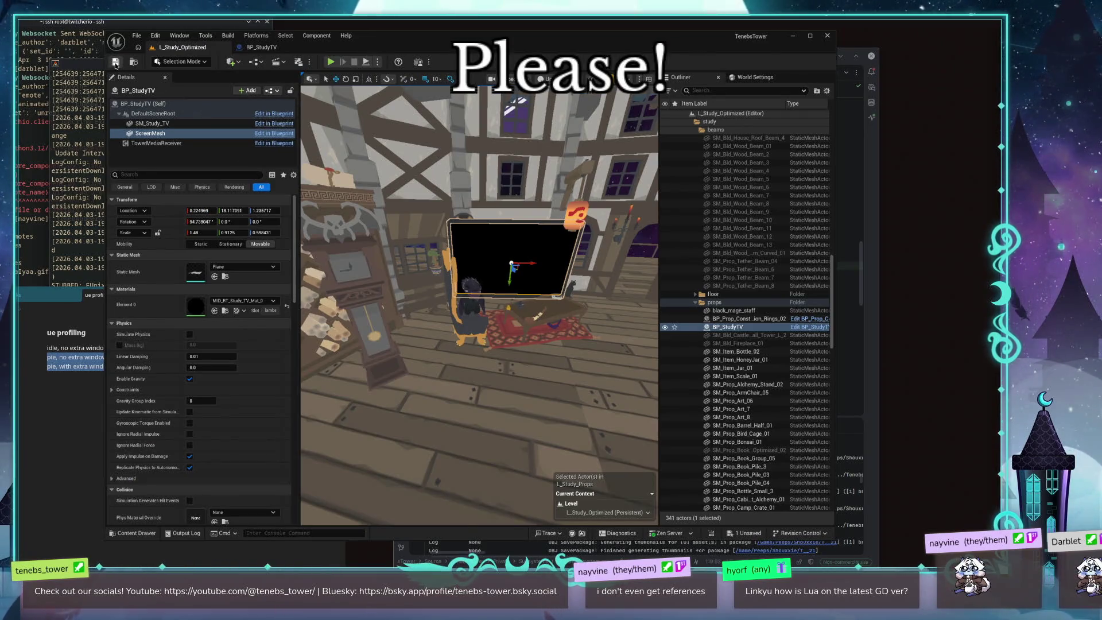
click(137, 532)
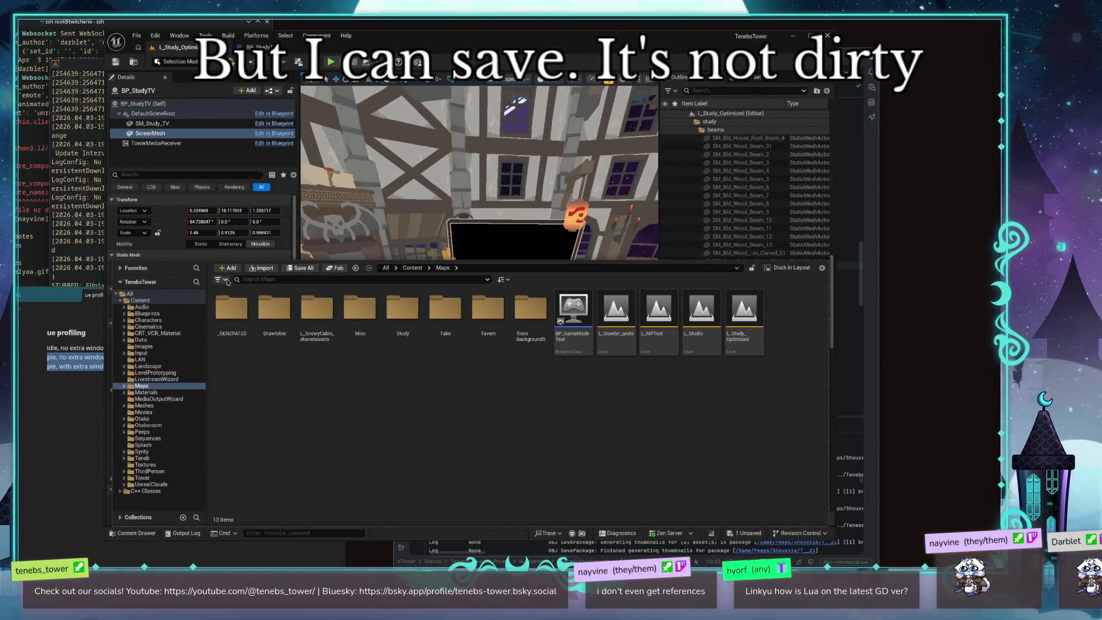
Step: Attempt Save All on L_Study_Props, acknowledge the save failure, and close the Content Drawer
click(302, 268)
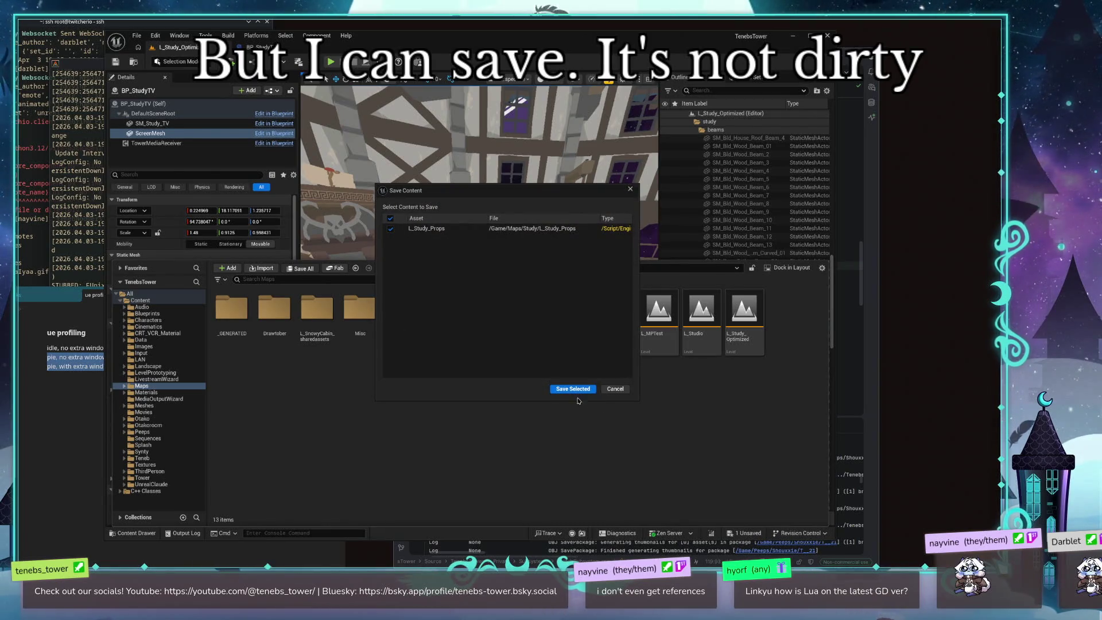
click(575, 390)
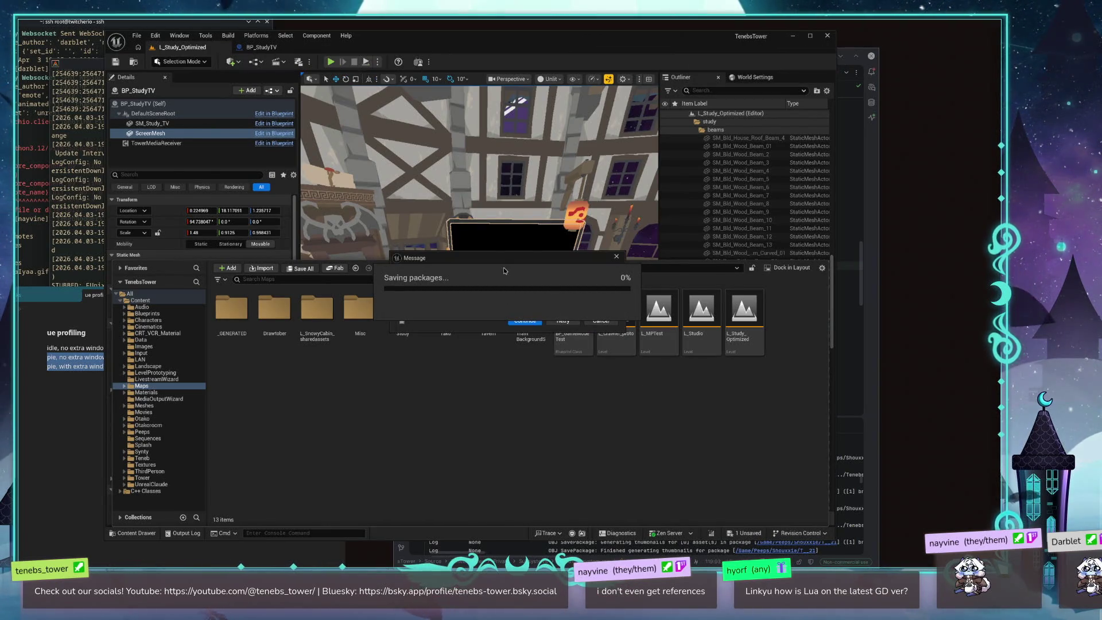
drag(503, 258, 378, 173)
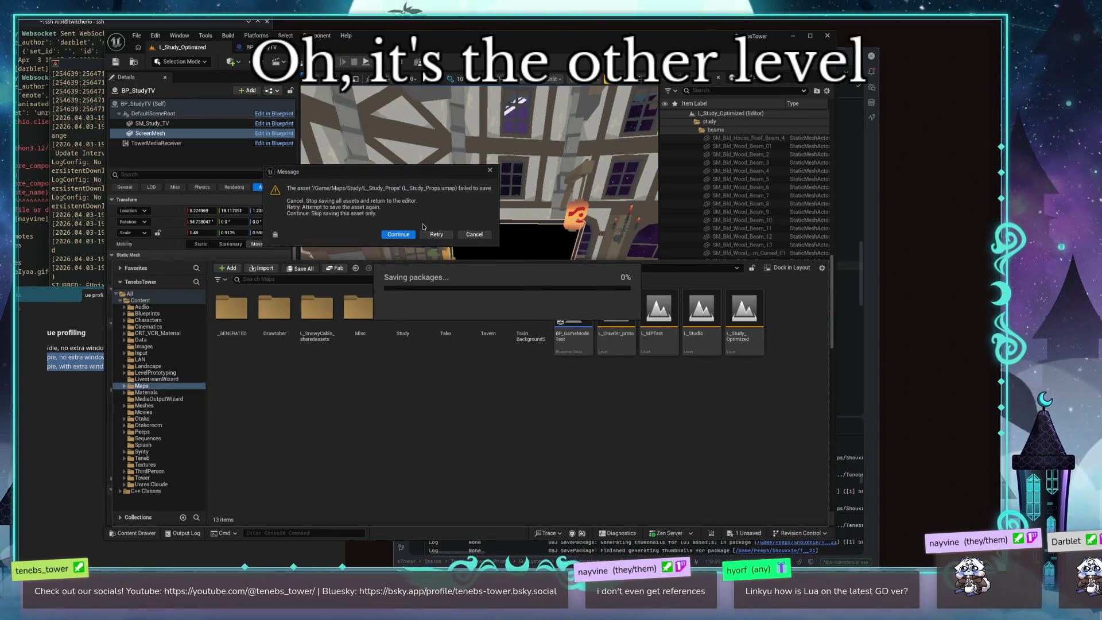
click(398, 235)
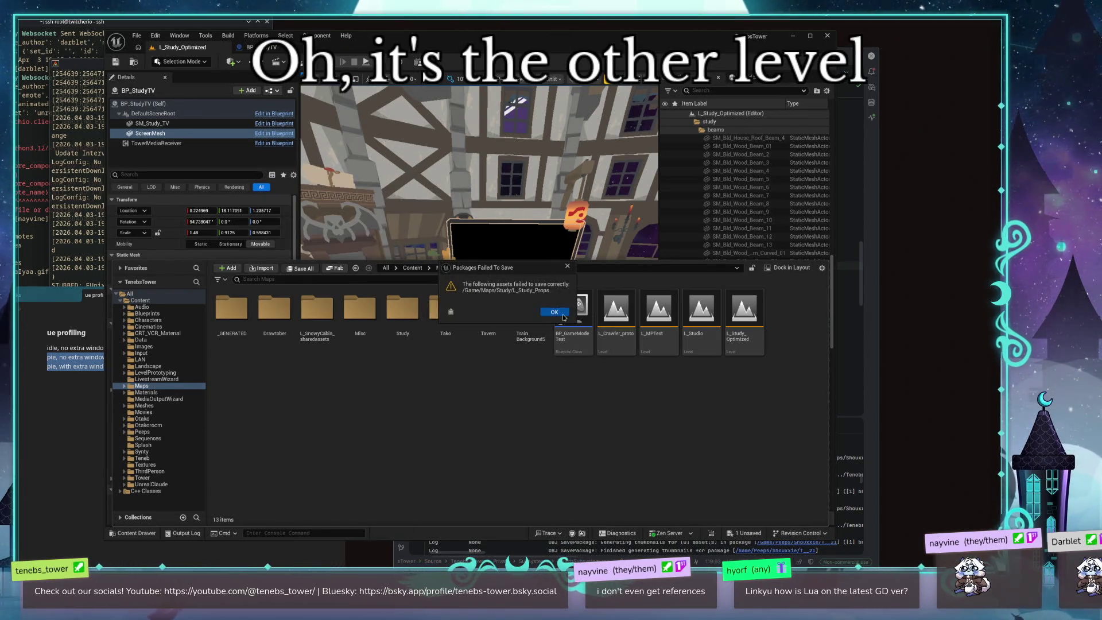
click(562, 316)
click(338, 215)
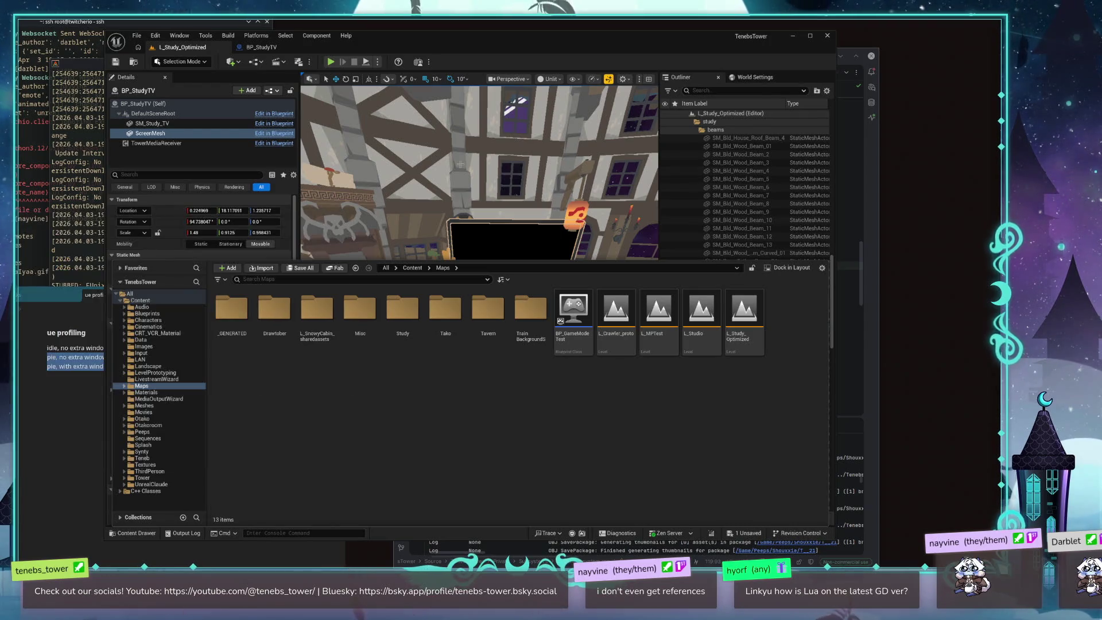
click(154, 538)
Step: Quit the Unreal editor without saving L_Study_Props and close the remote terminal
right_click(497, 388)
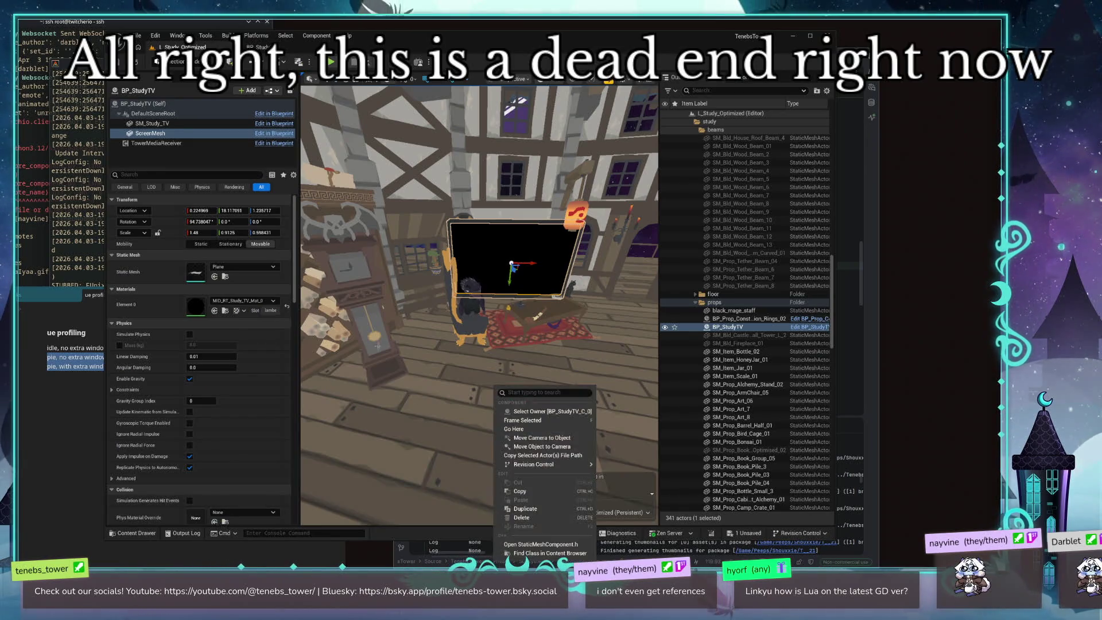
click(409, 213)
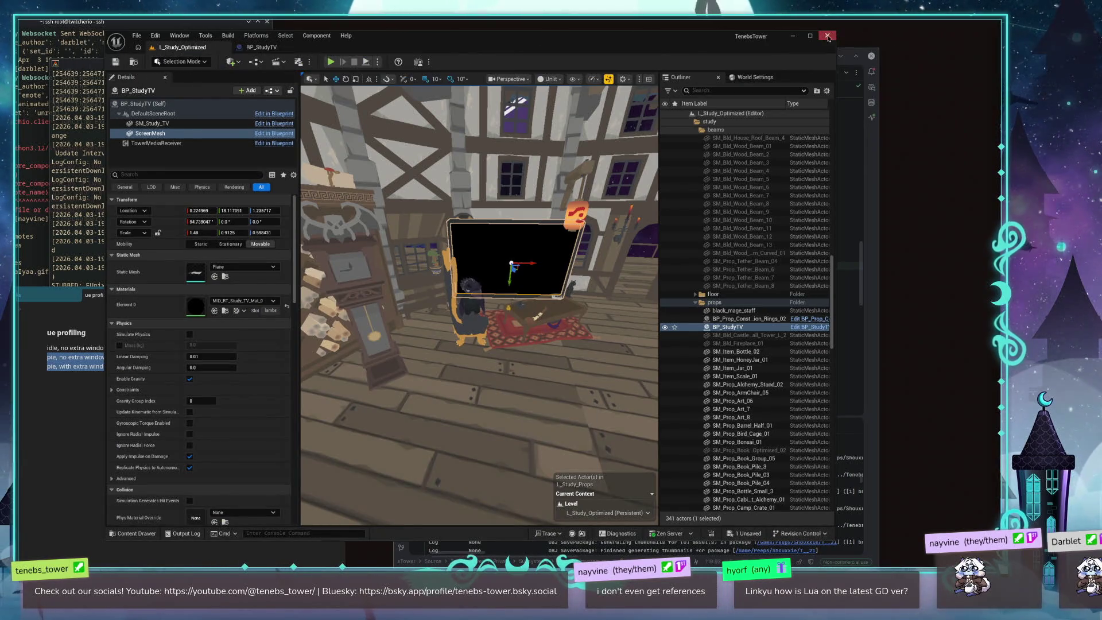
click(827, 36)
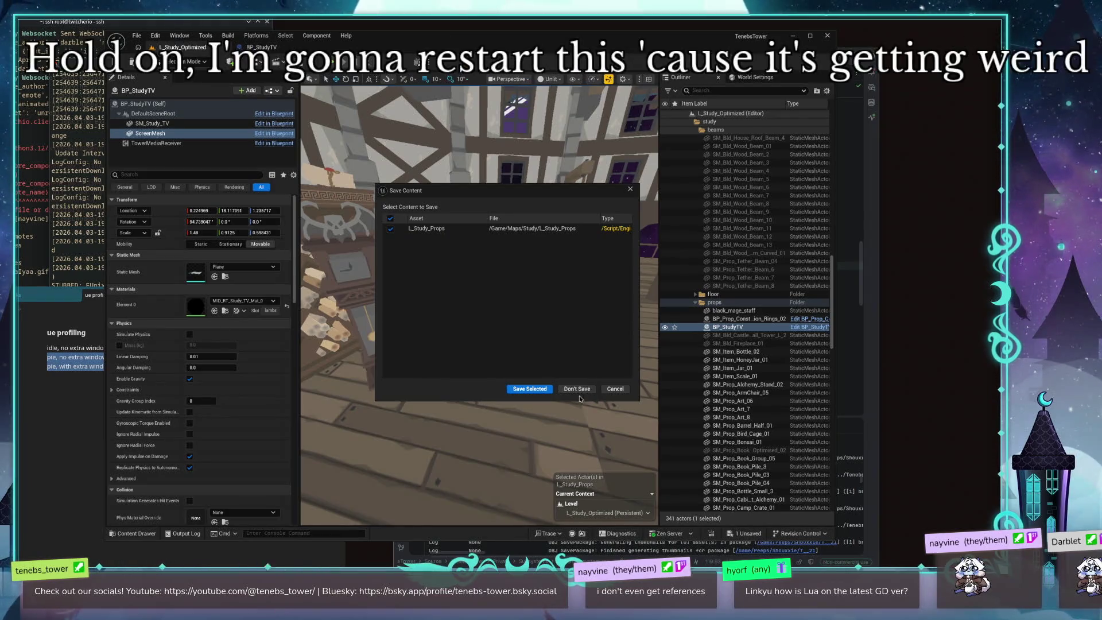
click(577, 389)
click(217, 26)
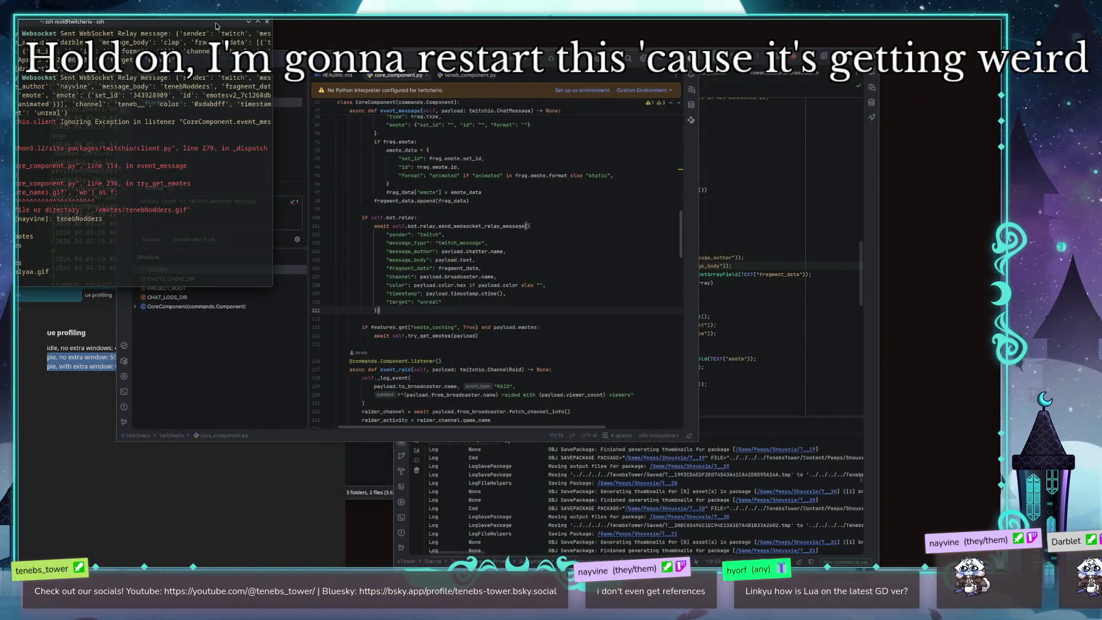
click(268, 22)
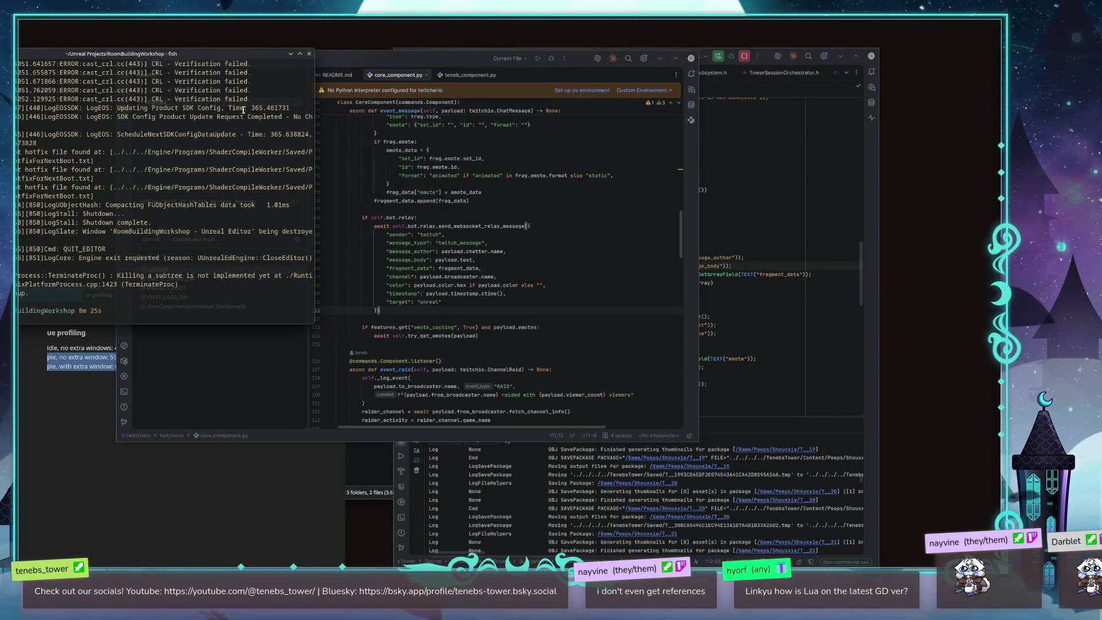
Step: Close the Unreal shutdown log terminal, move PyCharm aside, and bring Rider's code editor forward
click(309, 54)
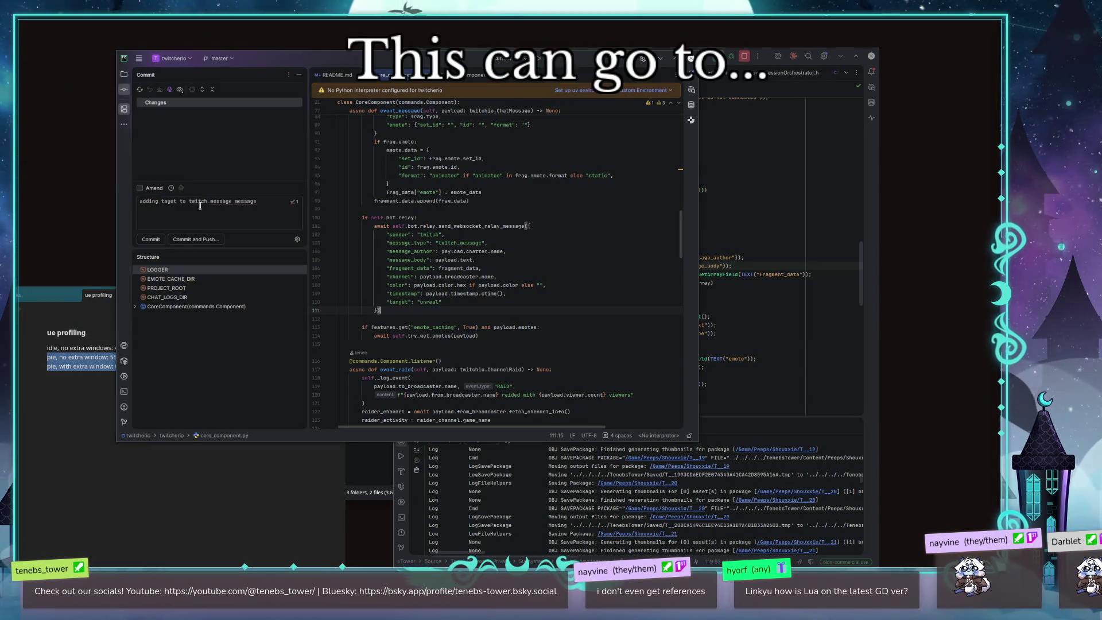
drag(384, 77, 284, 51)
click(750, 295)
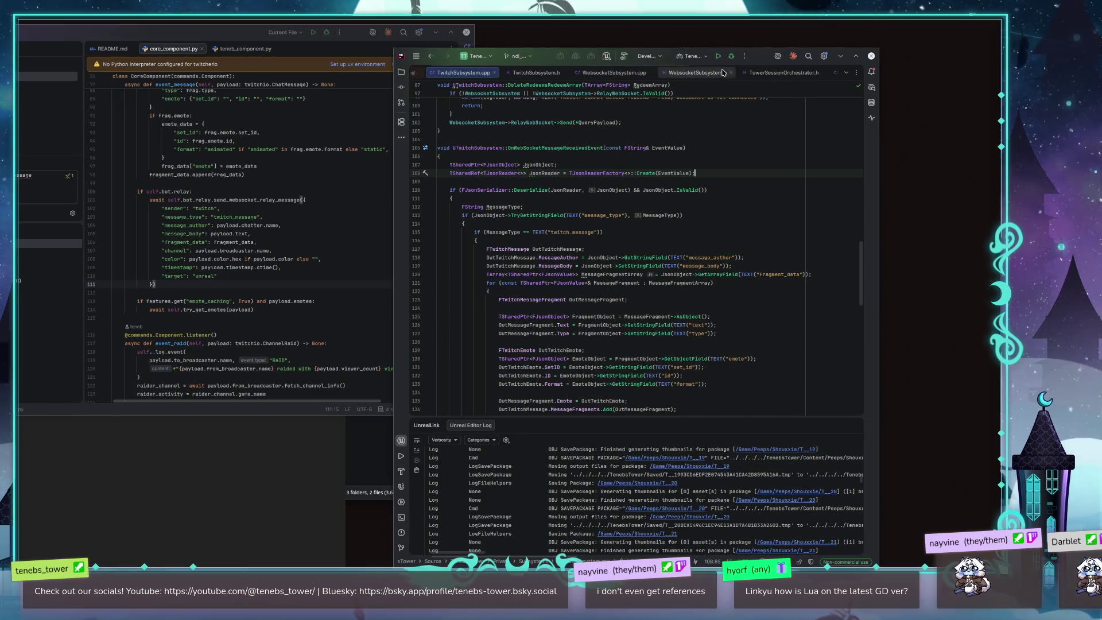
Step: Go to OnWebSocketMessageReceivedEvent in Rider, then run the TenebsTower configuration to relaunch Unreal
click(717, 173)
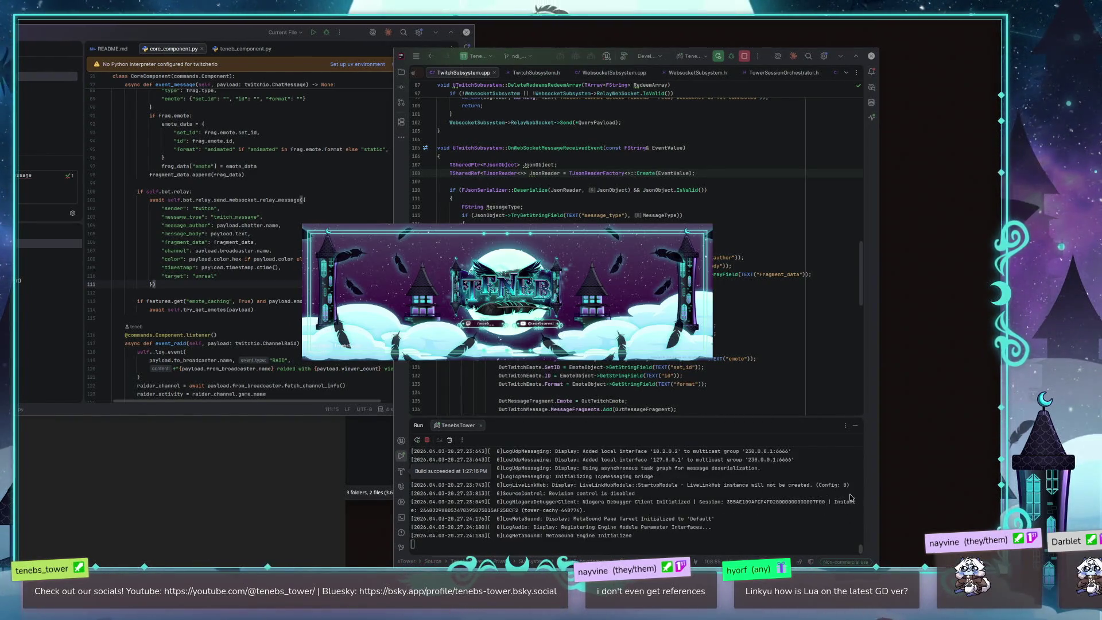
click(51, 262)
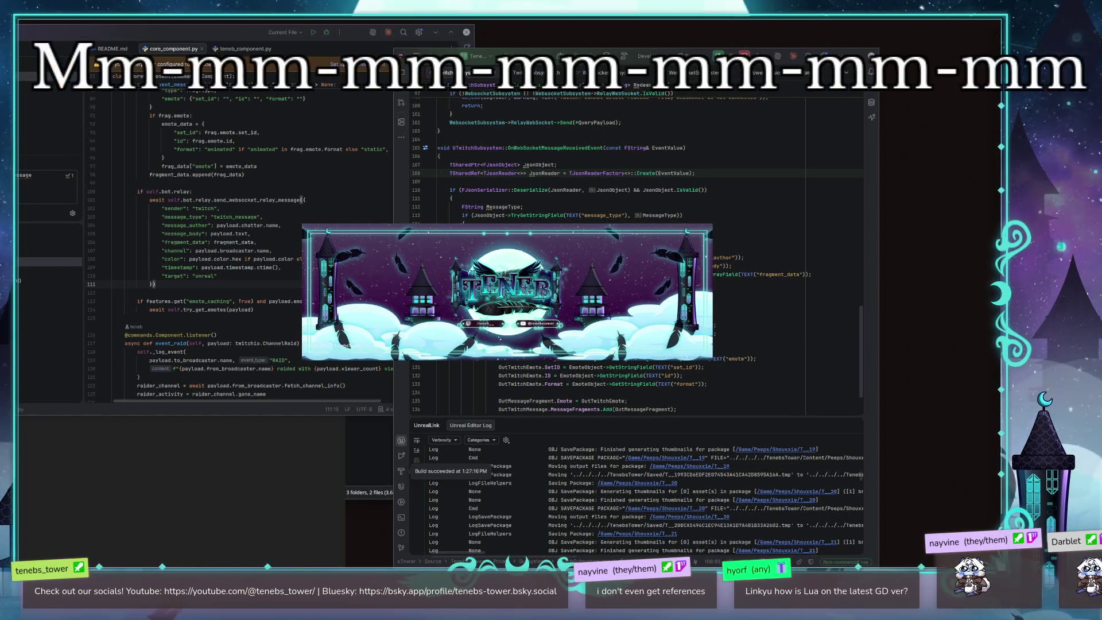
key(Down)
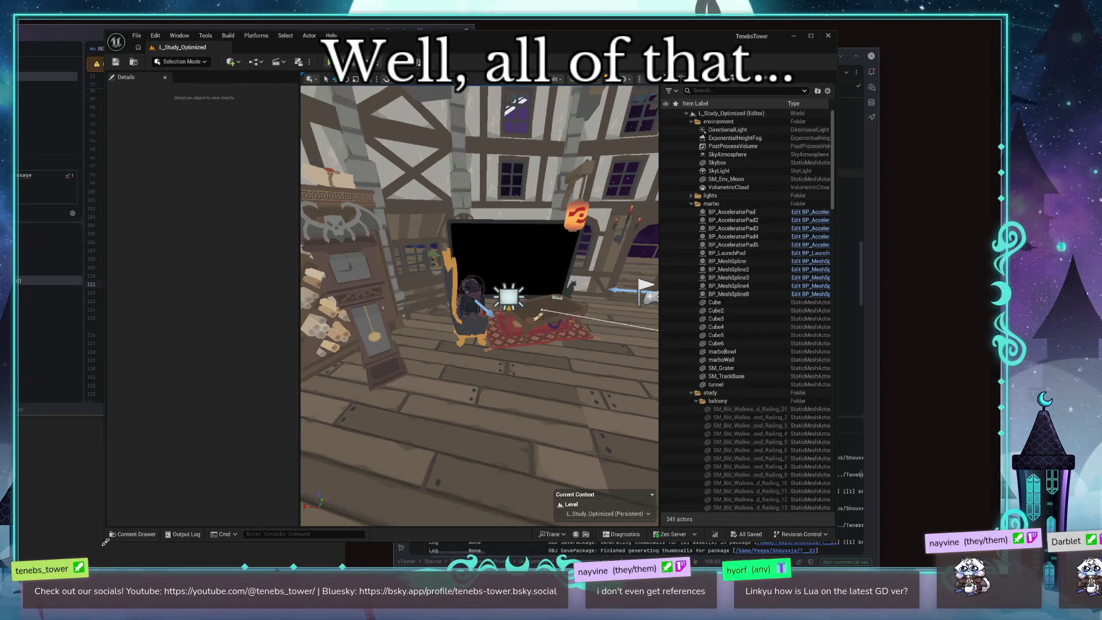
Step: Shrink the editor window, move the view toward the black TV screen, and select SM_Env_Moon
drag(105, 541, 224, 441)
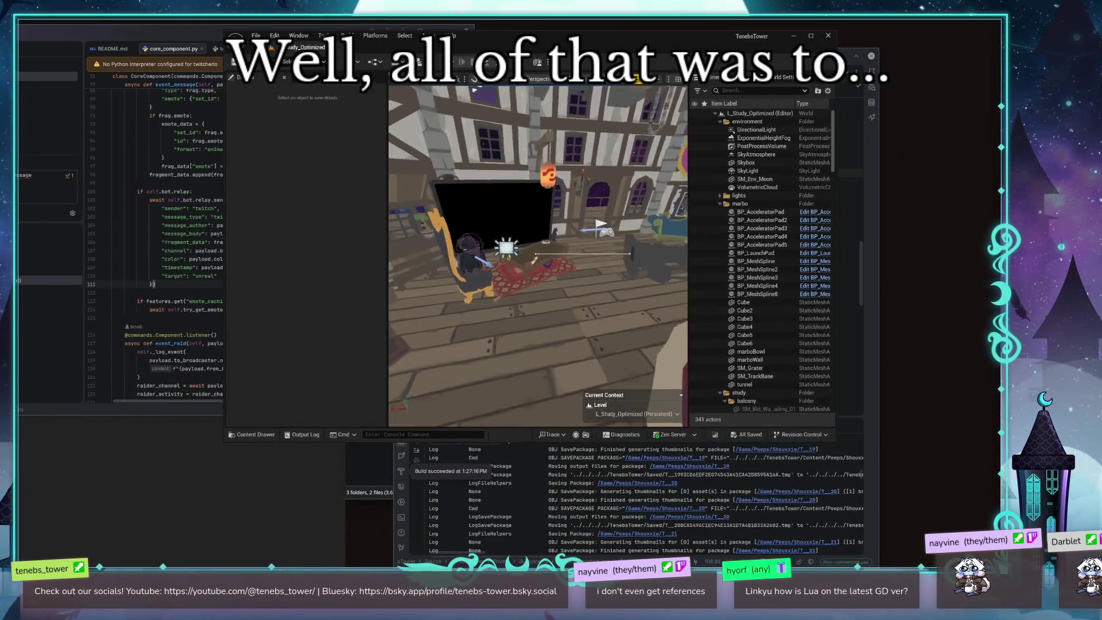
drag(575, 344, 575, 333)
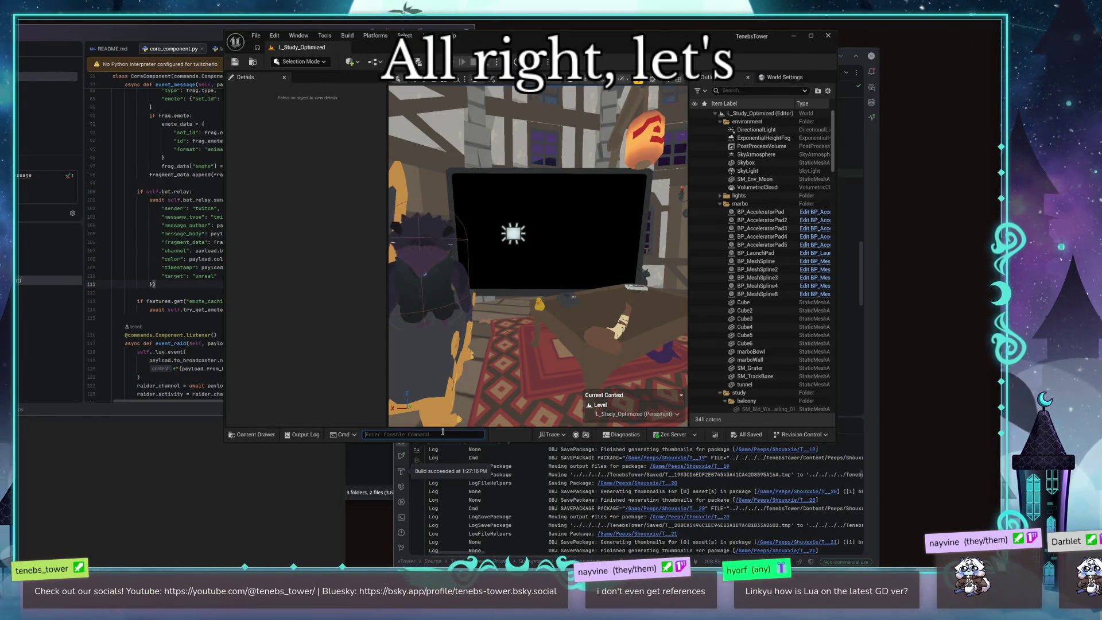
text(.)
key(BackSpace)
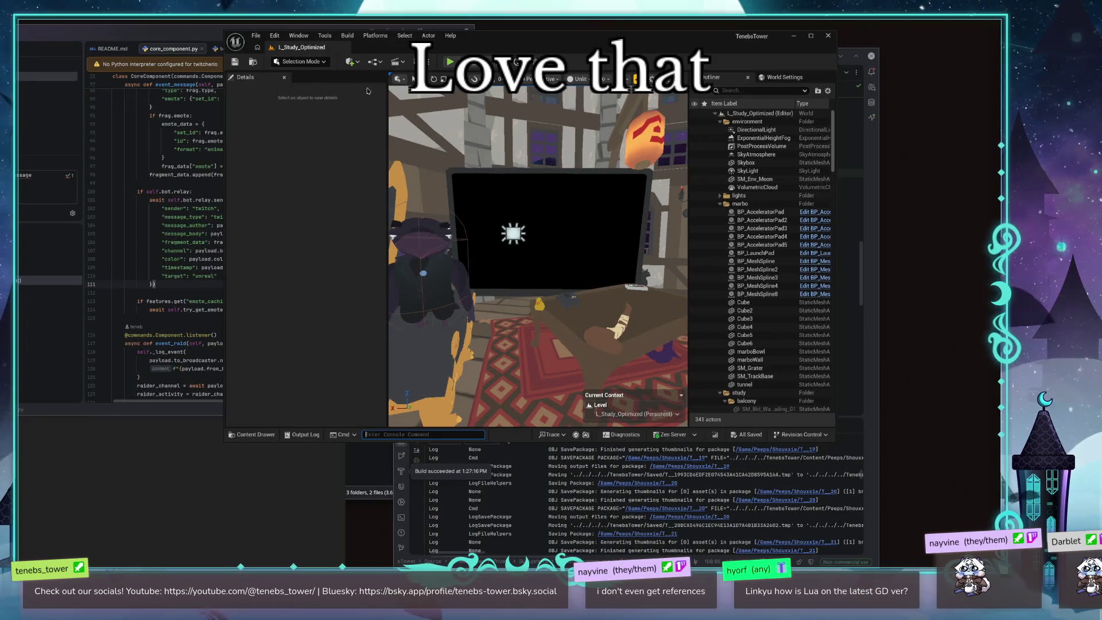
click(755, 180)
Step: Collapse the environment and marbo Outliner folders and select the BP_StudyTV actor
click(722, 122)
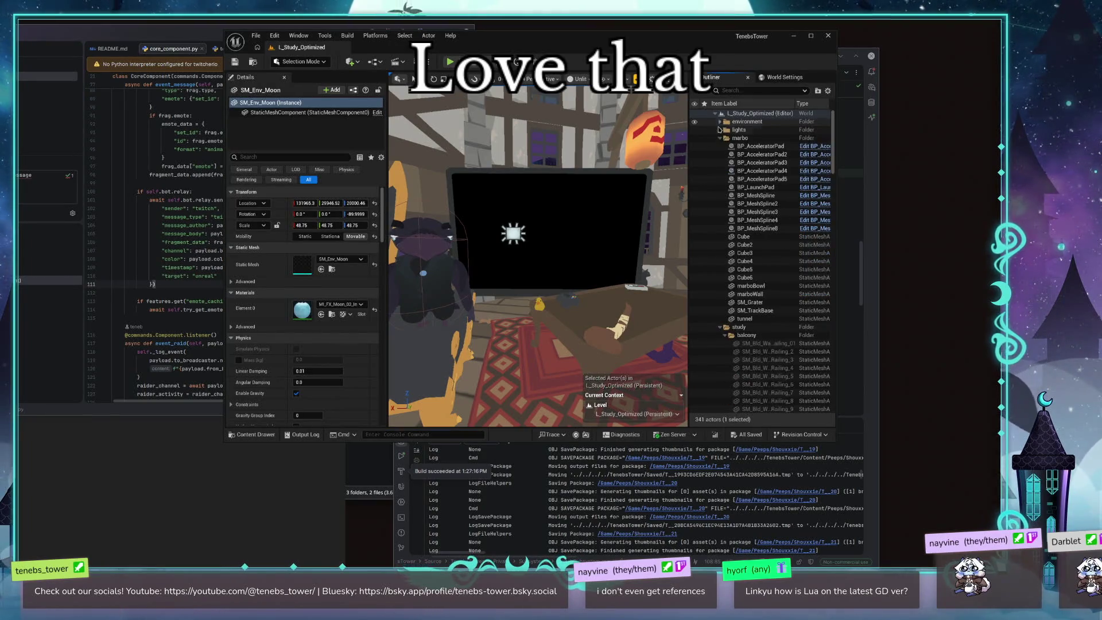
click(720, 139)
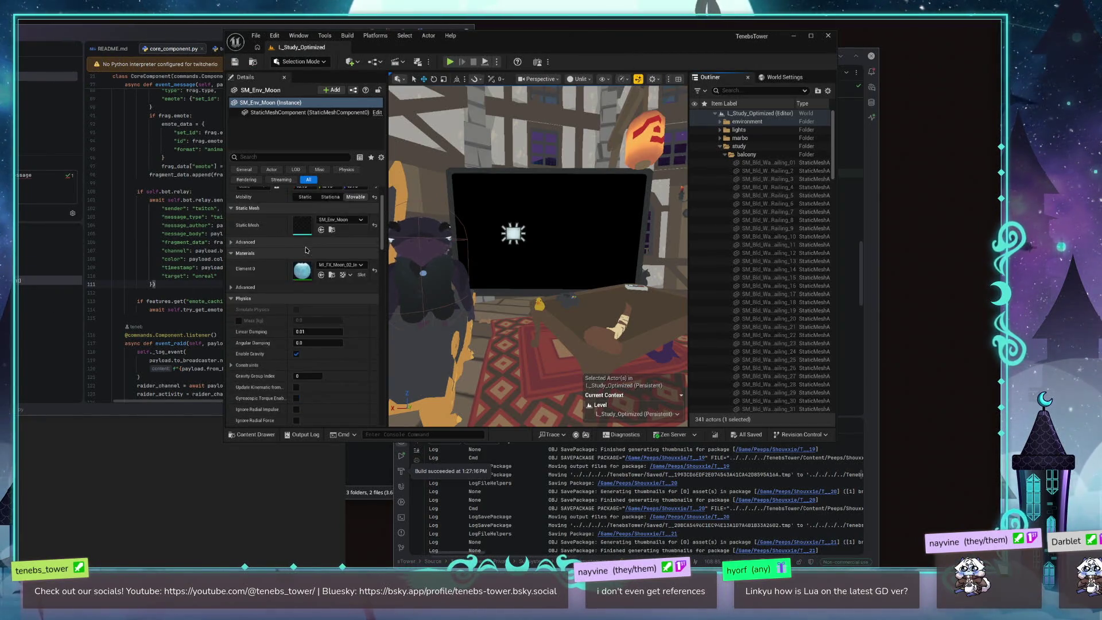
click(230, 248)
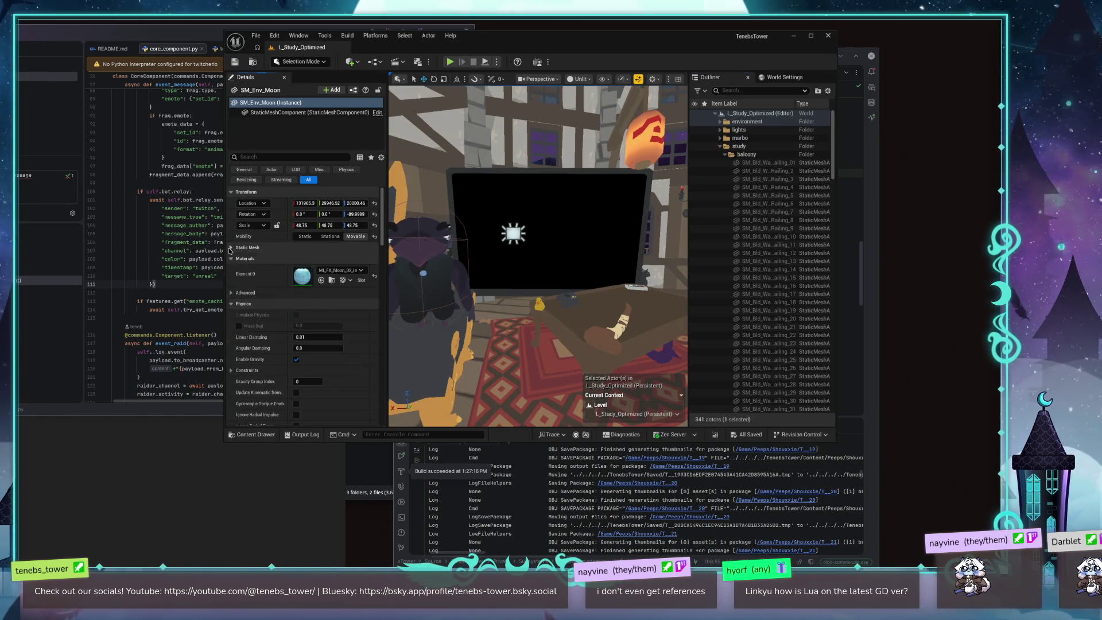
click(231, 248)
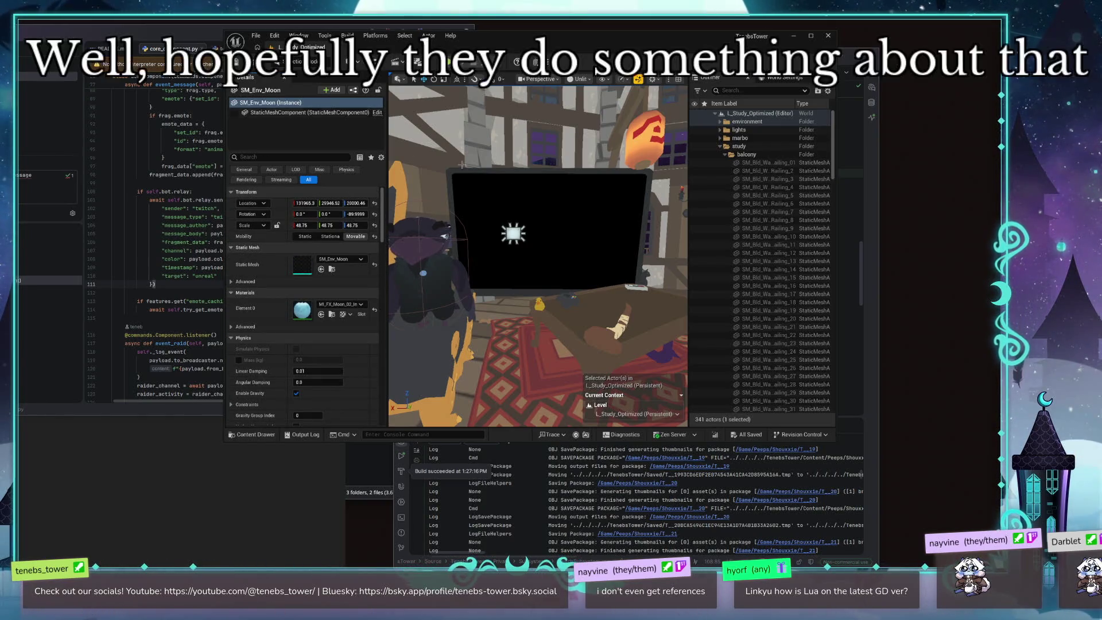
click(557, 190)
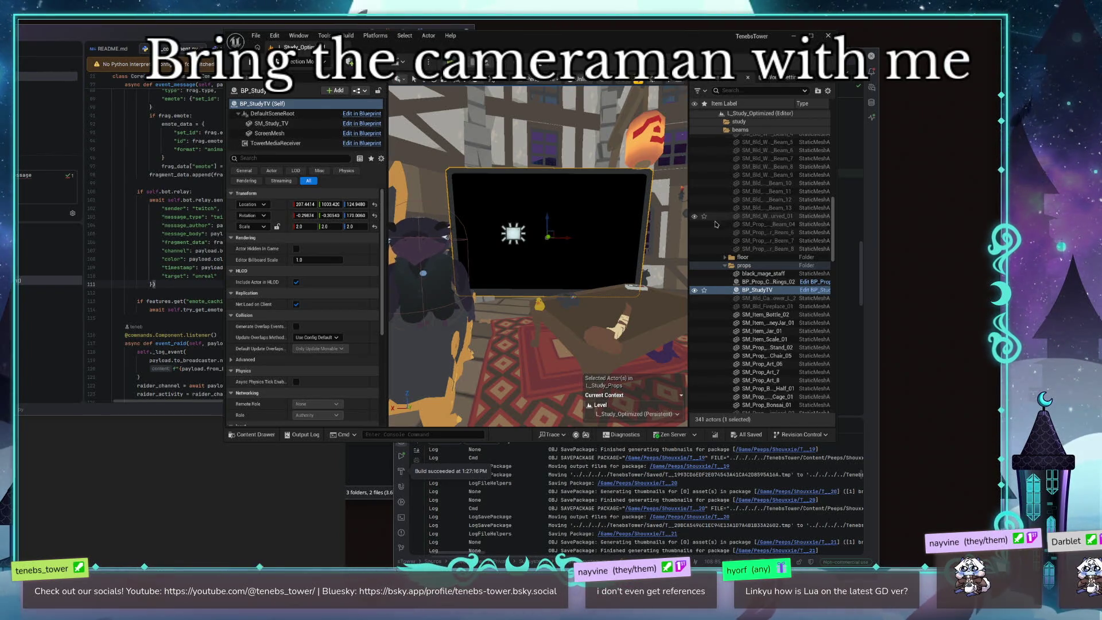
Step: Select BP_Cameraman, then open the L_Studio level from the Content Drawer
scroll(833, 215, up, 3)
click(726, 122)
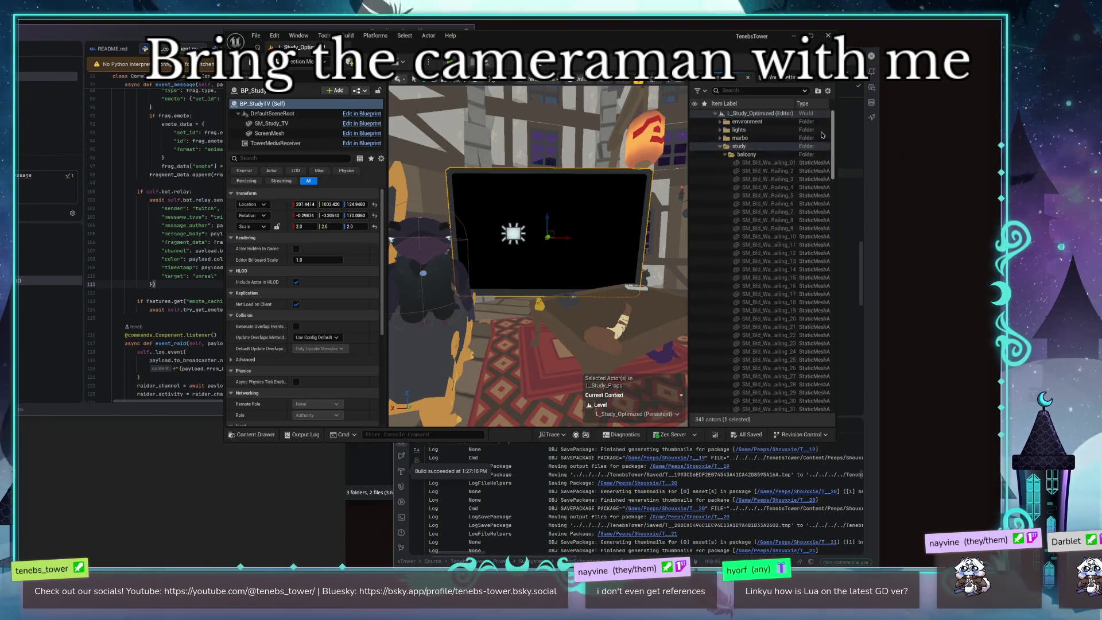
click(746, 154)
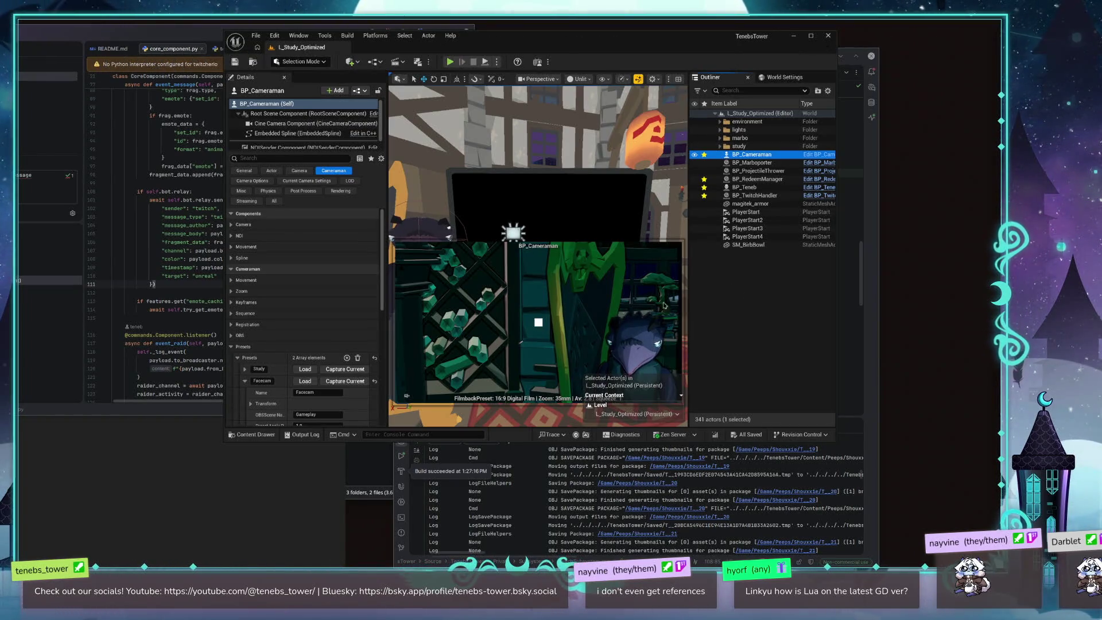
click(231, 435)
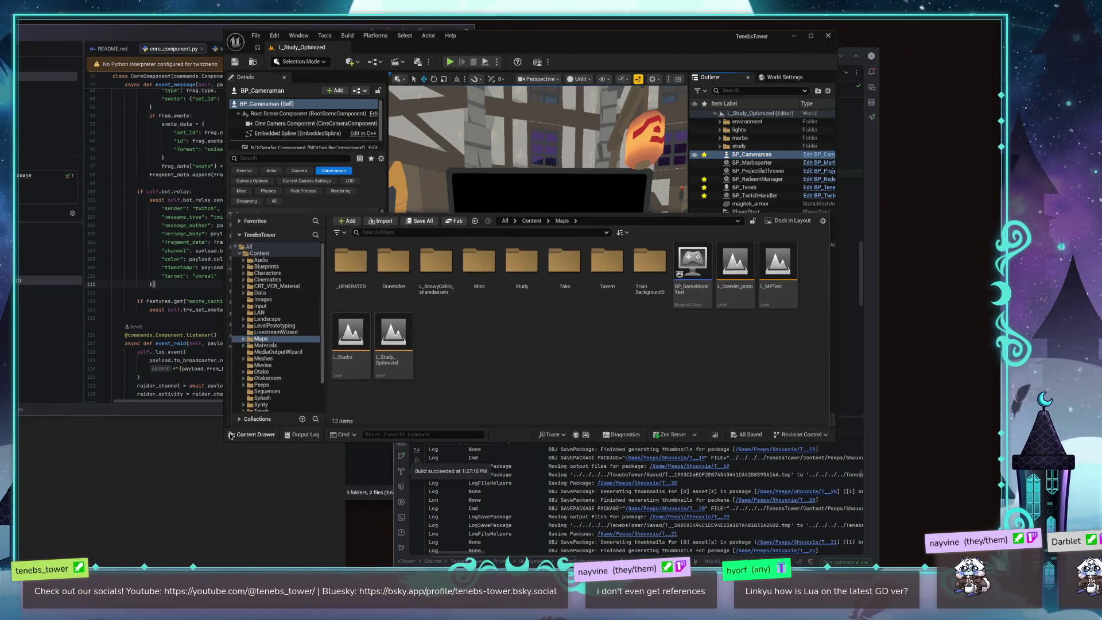
double_click(353, 346)
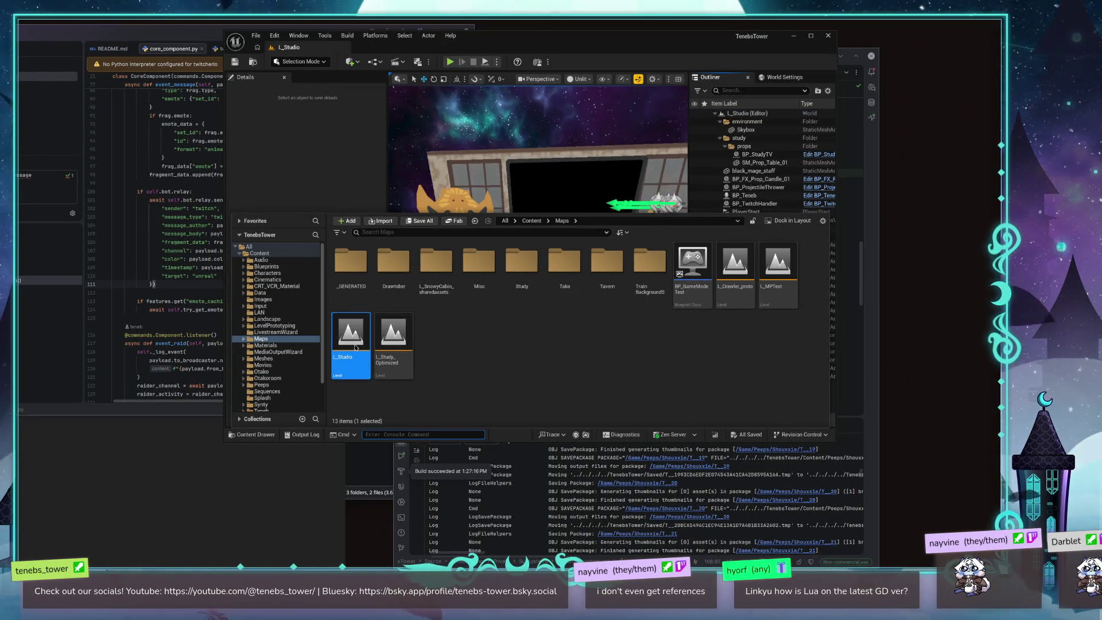
Step: Paste a copy of BP_Cameraman into L_Studio and move it into the window area
click(567, 177)
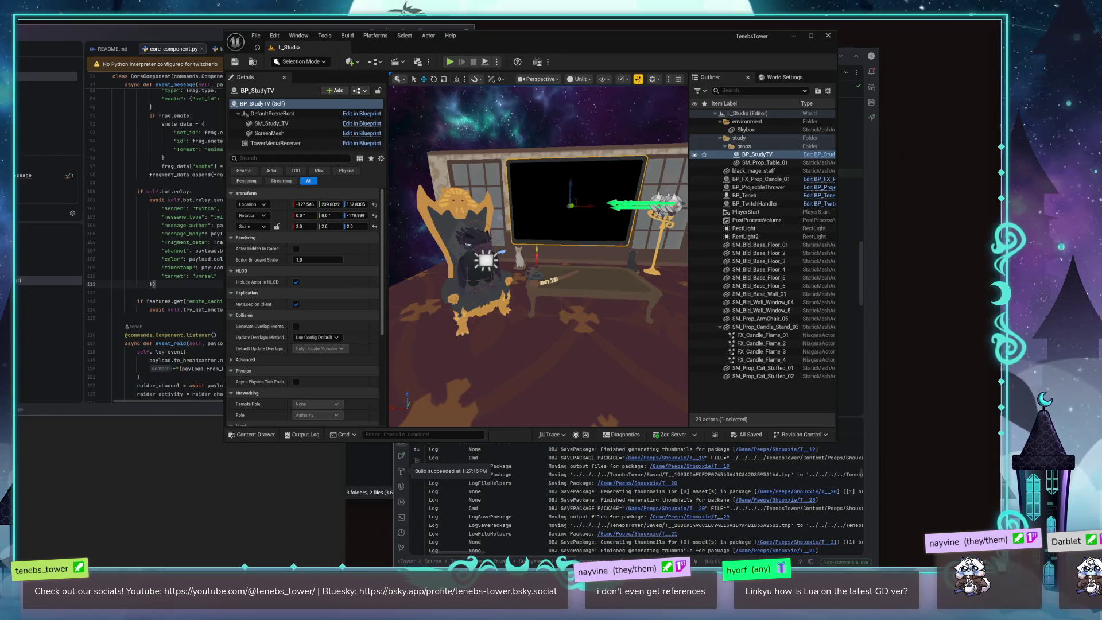
key(ctrl+v)
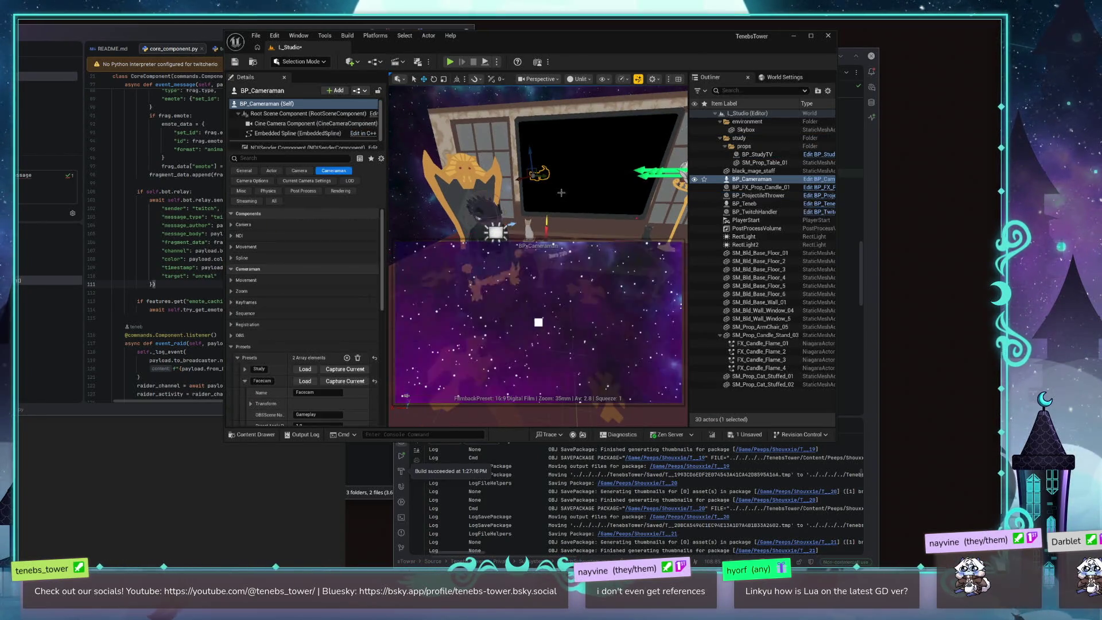
key(f)
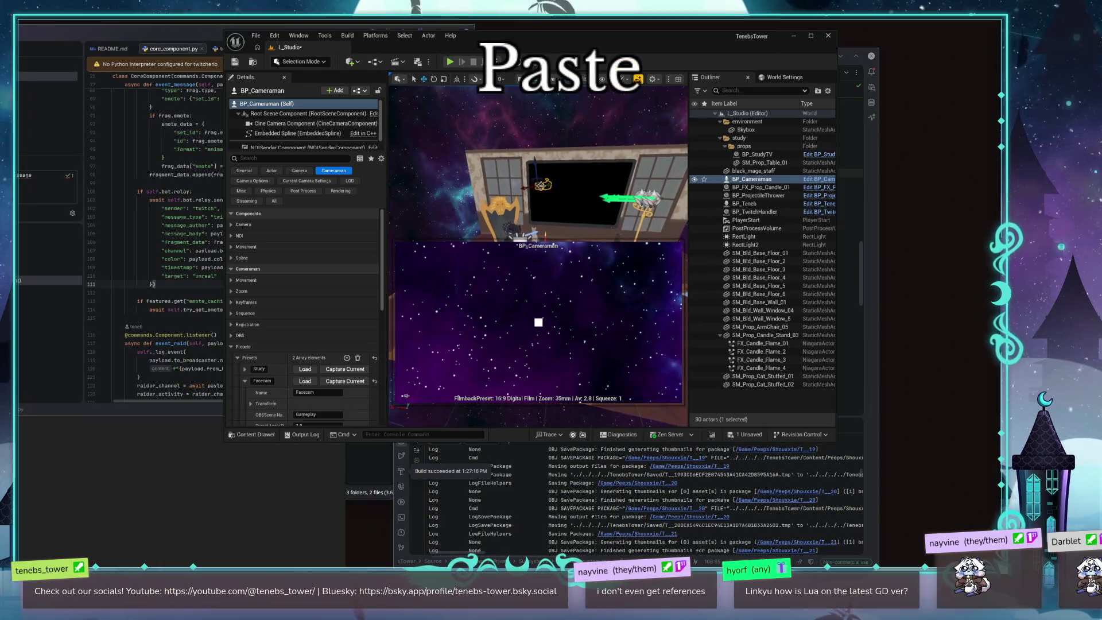
drag(540, 190, 555, 197)
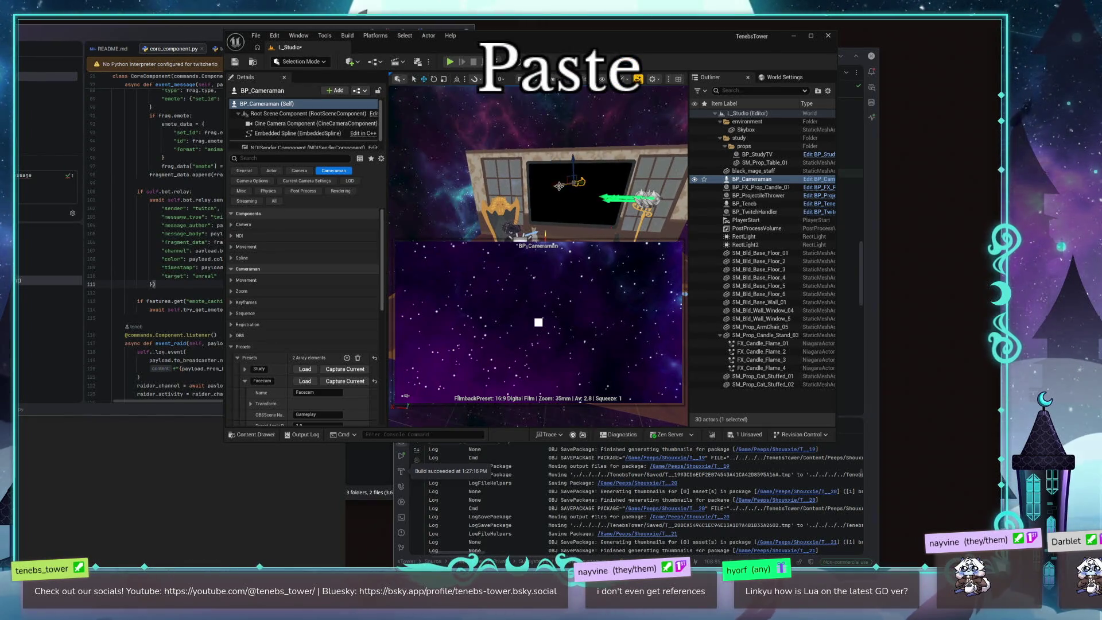
drag(539, 322, 538, 322)
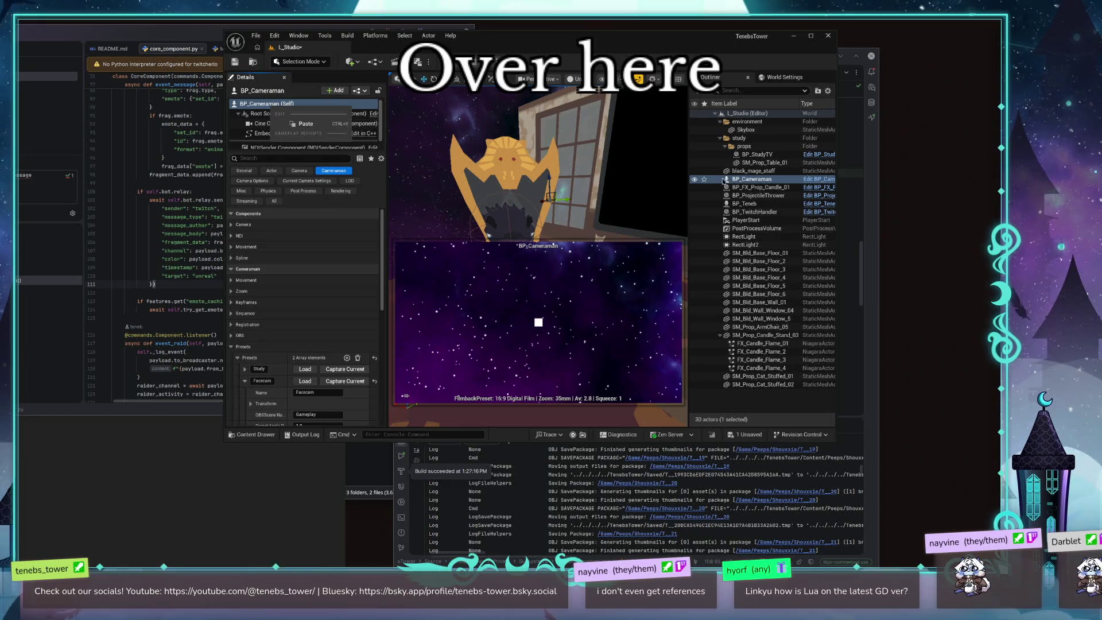
Step: Move the view to BP_Cameraman, frame it with F, and pilot its camera
right_click(757, 180)
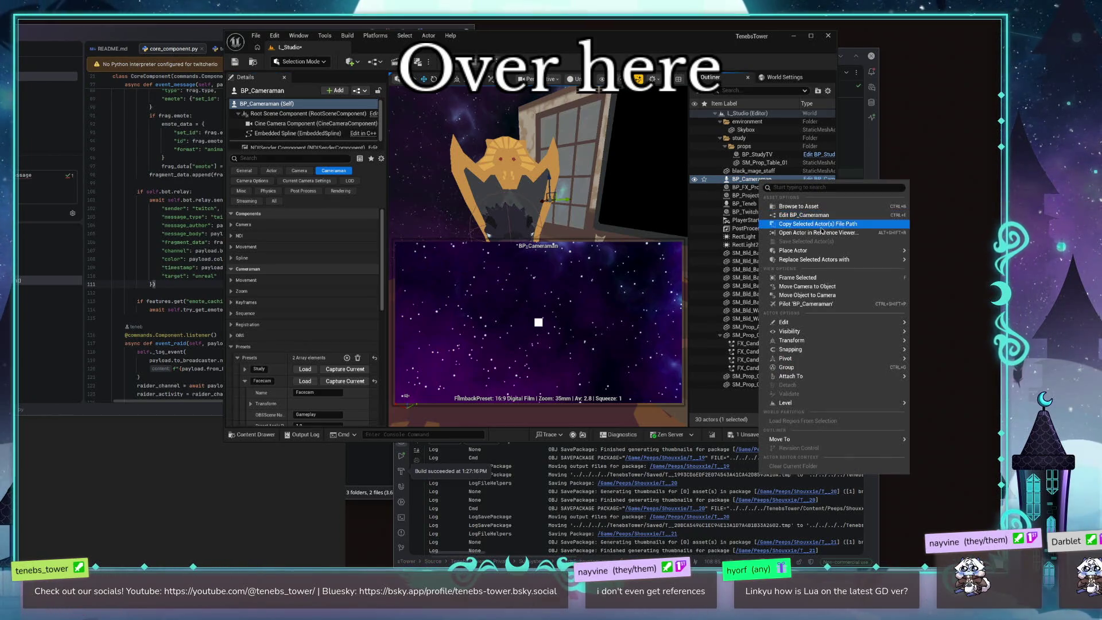
click(844, 287)
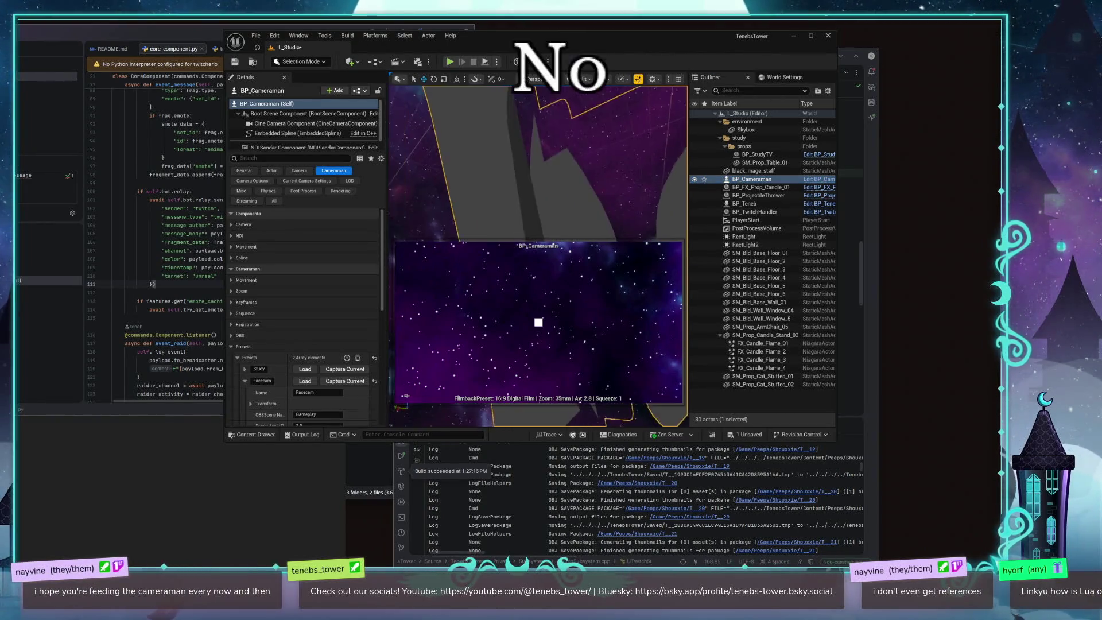
key(f)
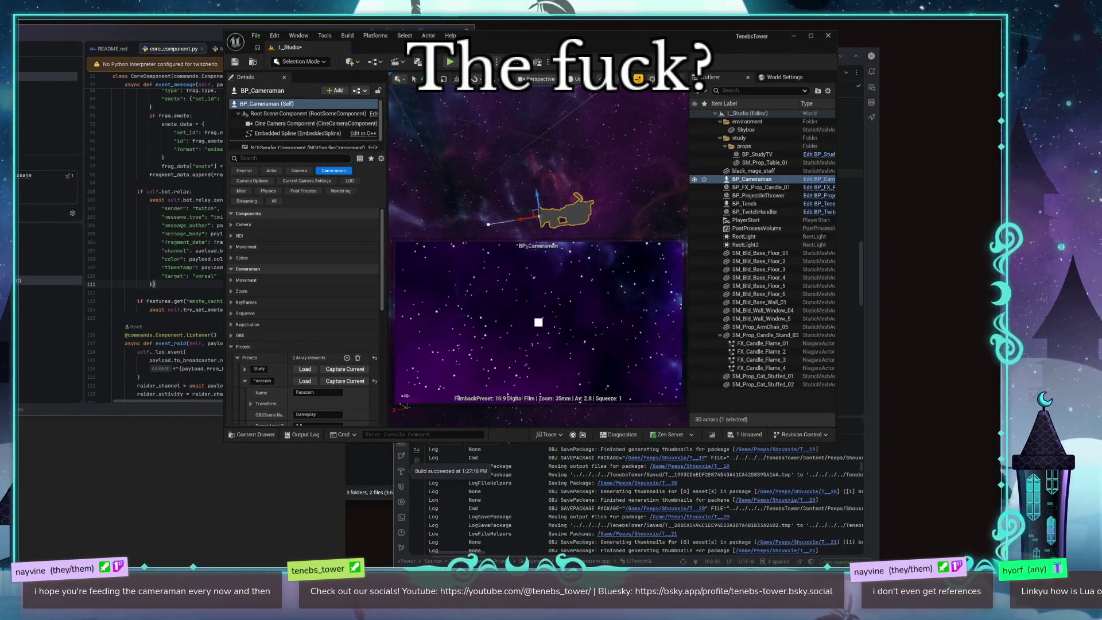
key(ctrl+shift+p)
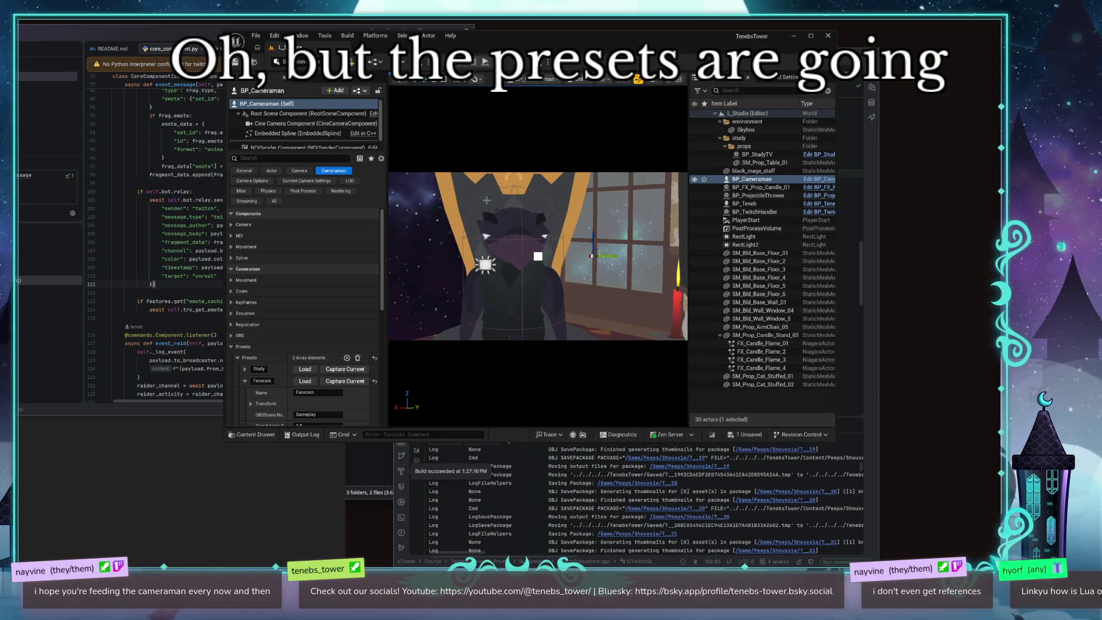
Step: Scroll to the cameraman's Presets in Details and start Play, triggering the compilation errors warning
scroll(309, 336, down, 4)
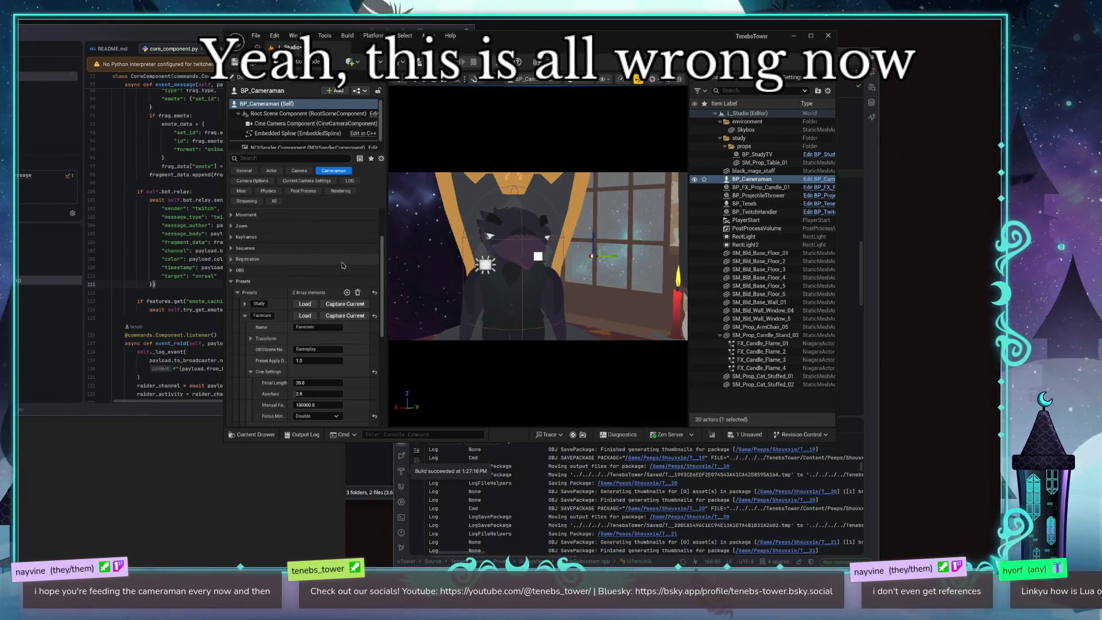
click(450, 62)
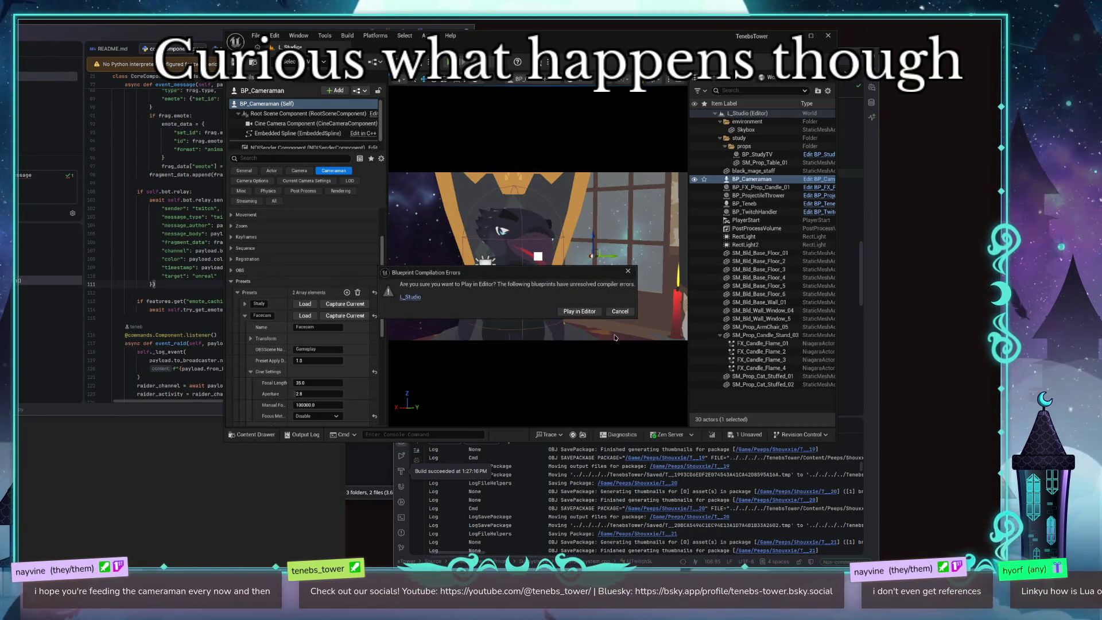
Step: Open the L_Studio level blueprint, disconnect BeginPlay from Sequence, and delete the broken Unknown/Target nodes
click(412, 296)
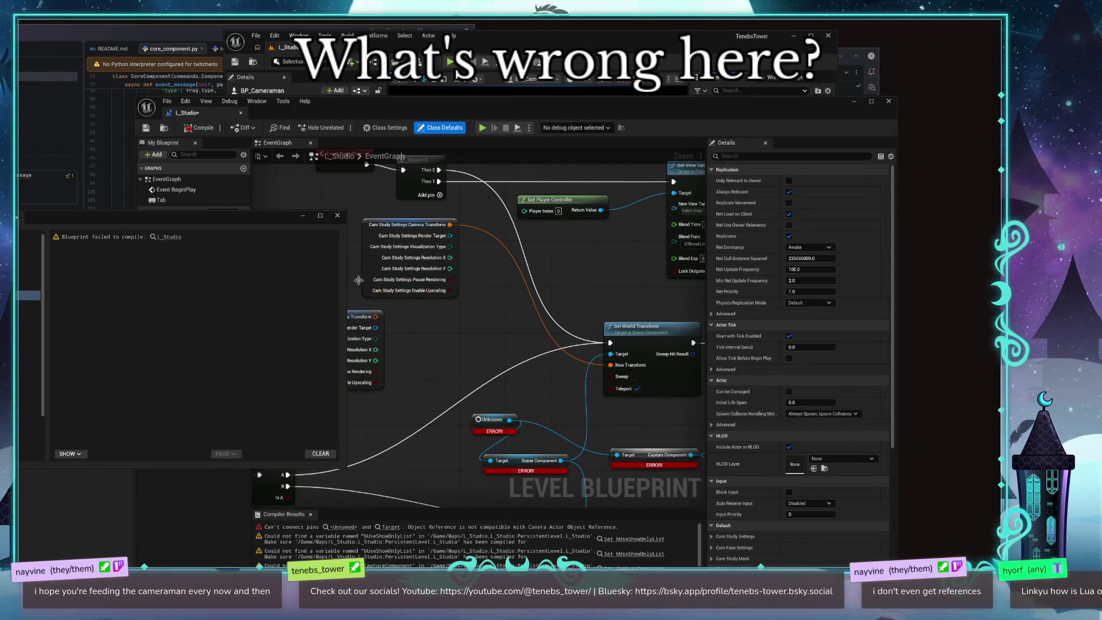
click(337, 217)
scroll(405, 252, down, 2)
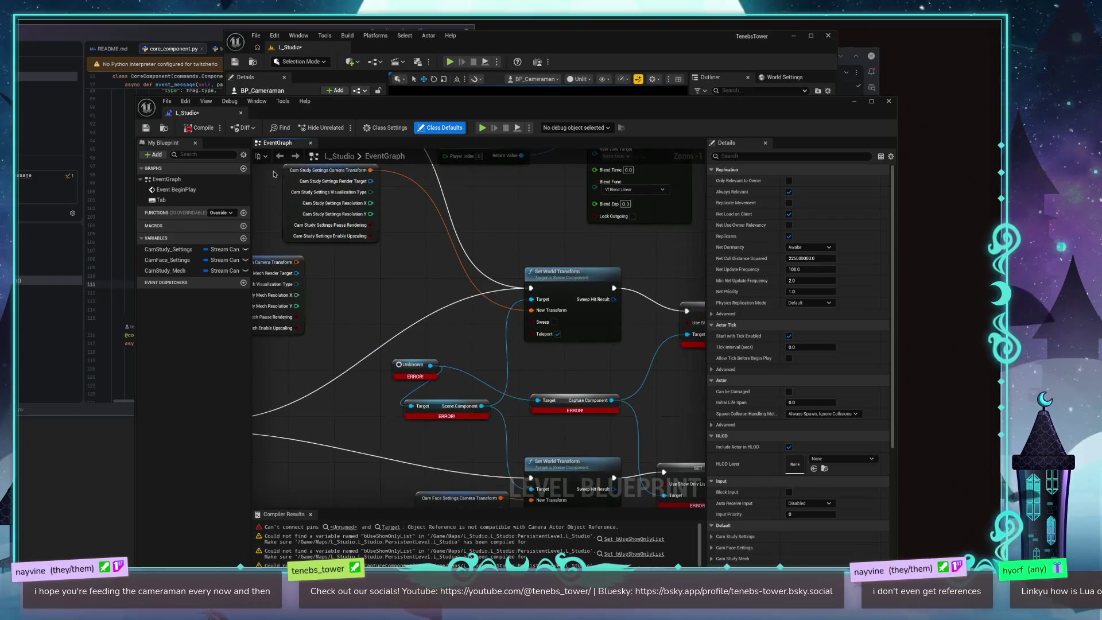
scroll(405, 251, down, 1)
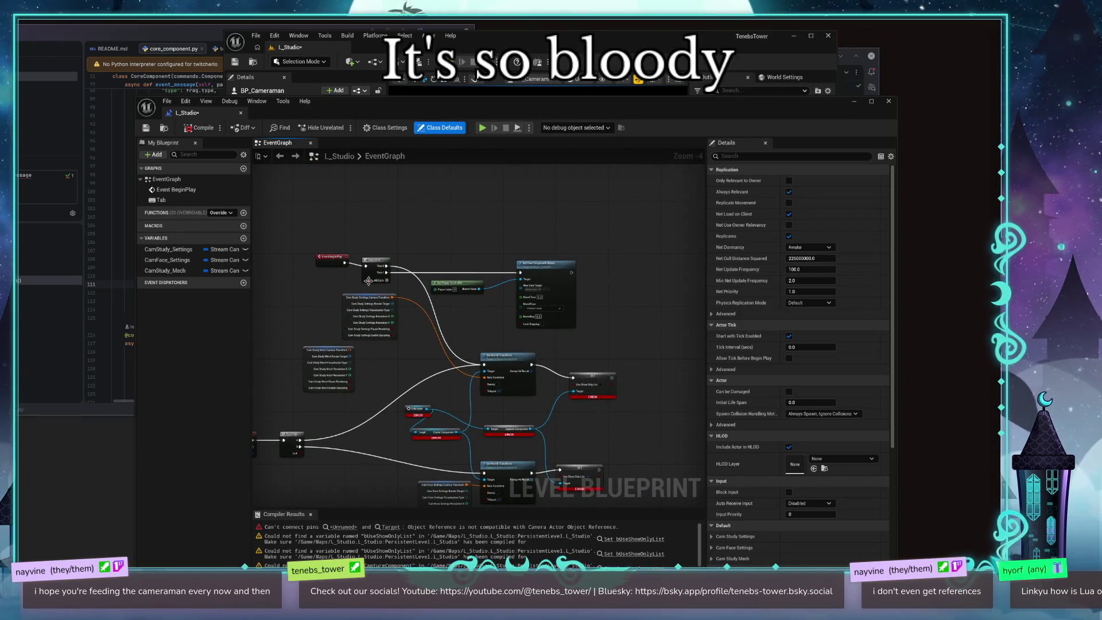
scroll(368, 281, up, 5)
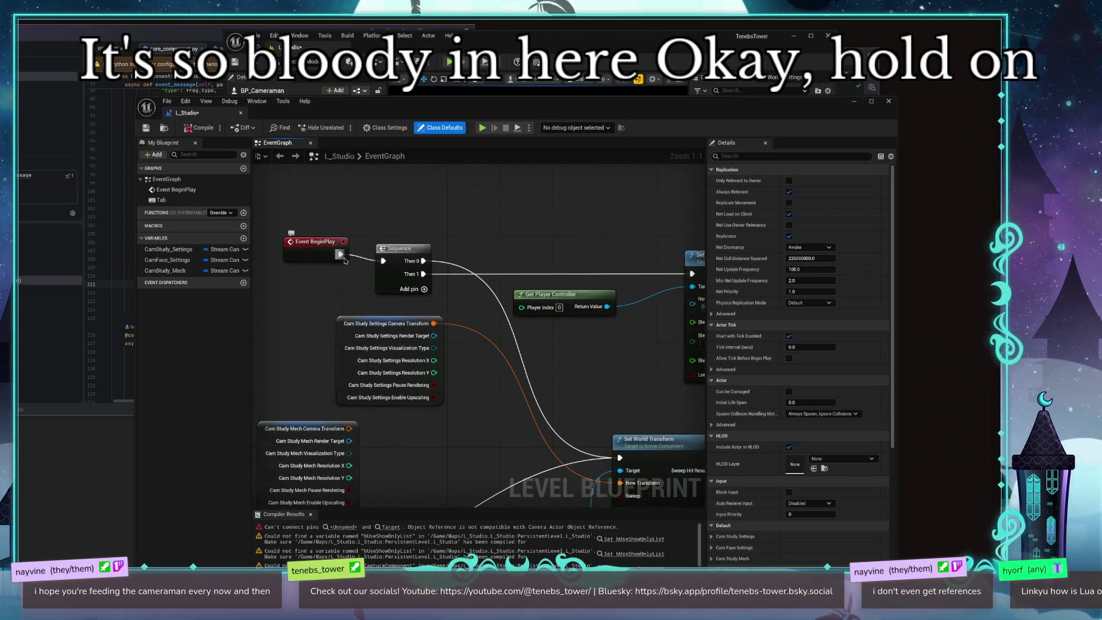
alt+click(341, 255)
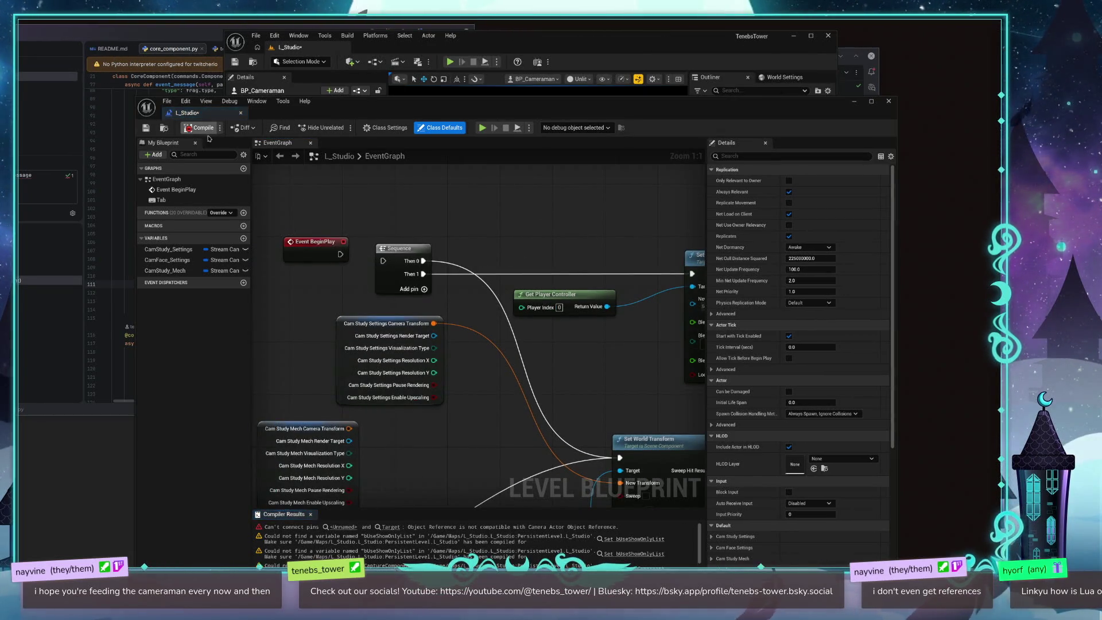
scroll(459, 258, down, 3)
scroll(521, 275, up, 3)
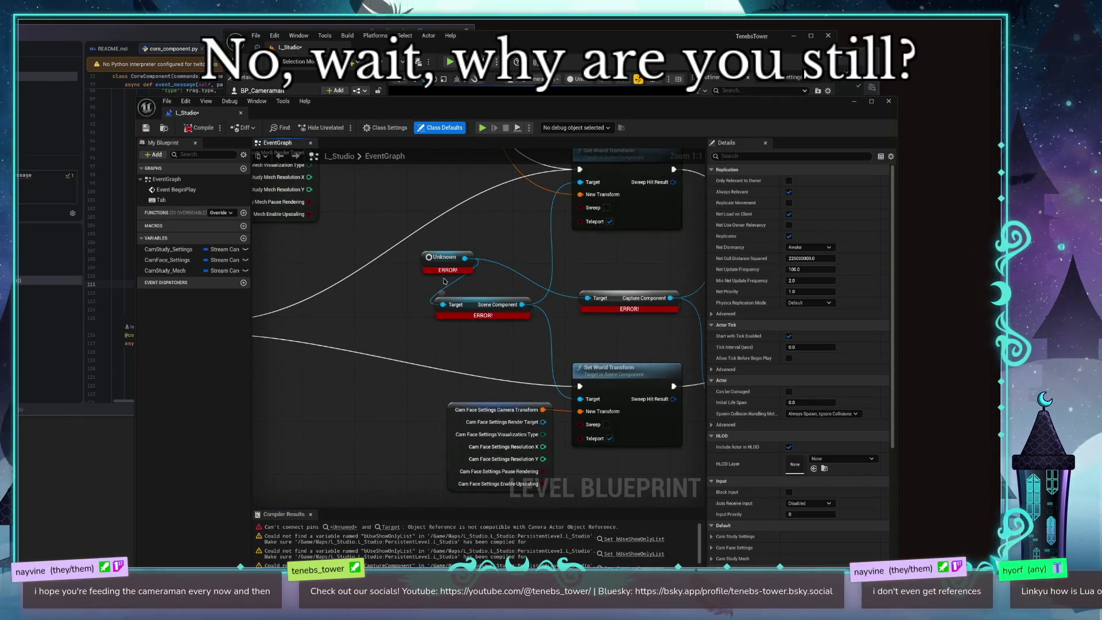
drag(411, 241, 529, 337)
key(Delete)
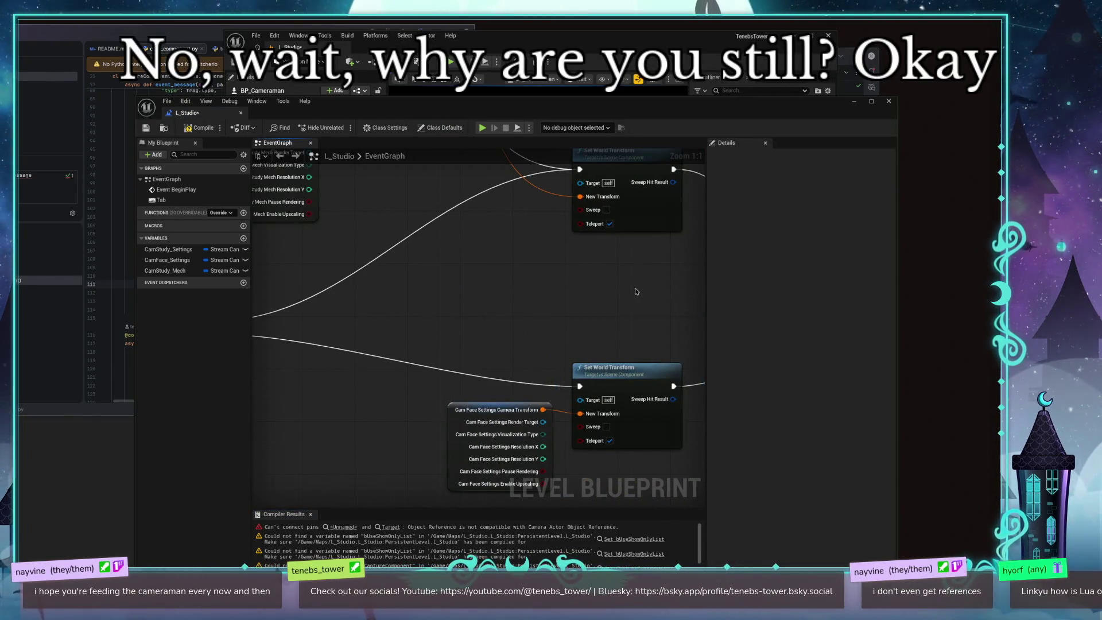
Step: Compile the level blueprint and delete the two erroring Set World Transform nodes
scroll(529, 337, down, 3)
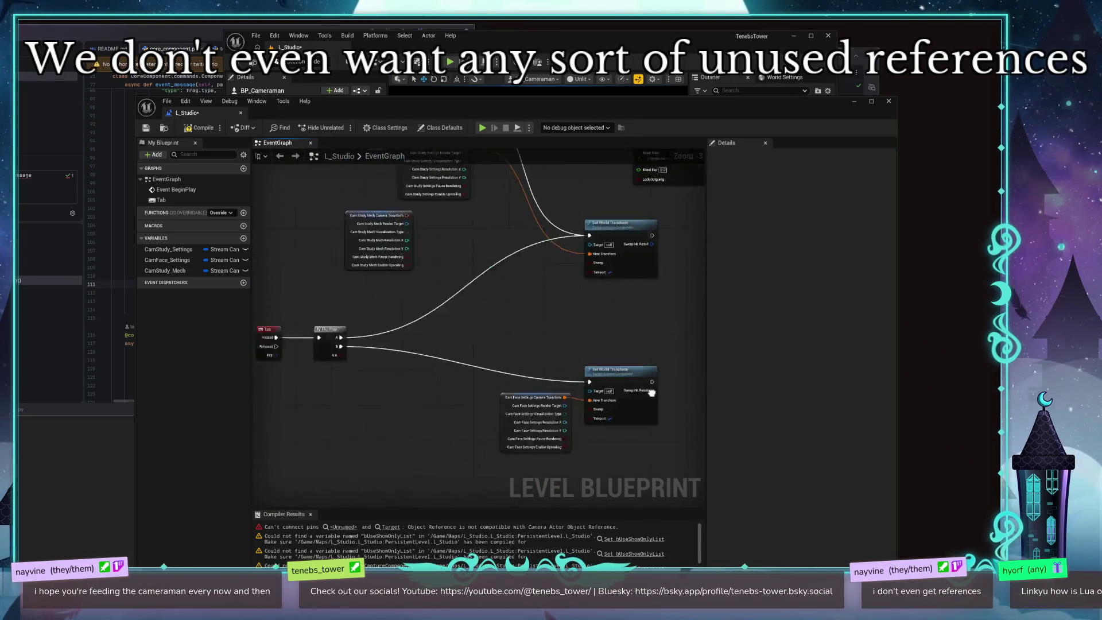
scroll(447, 475, down, 2)
drag(447, 476, 424, 337)
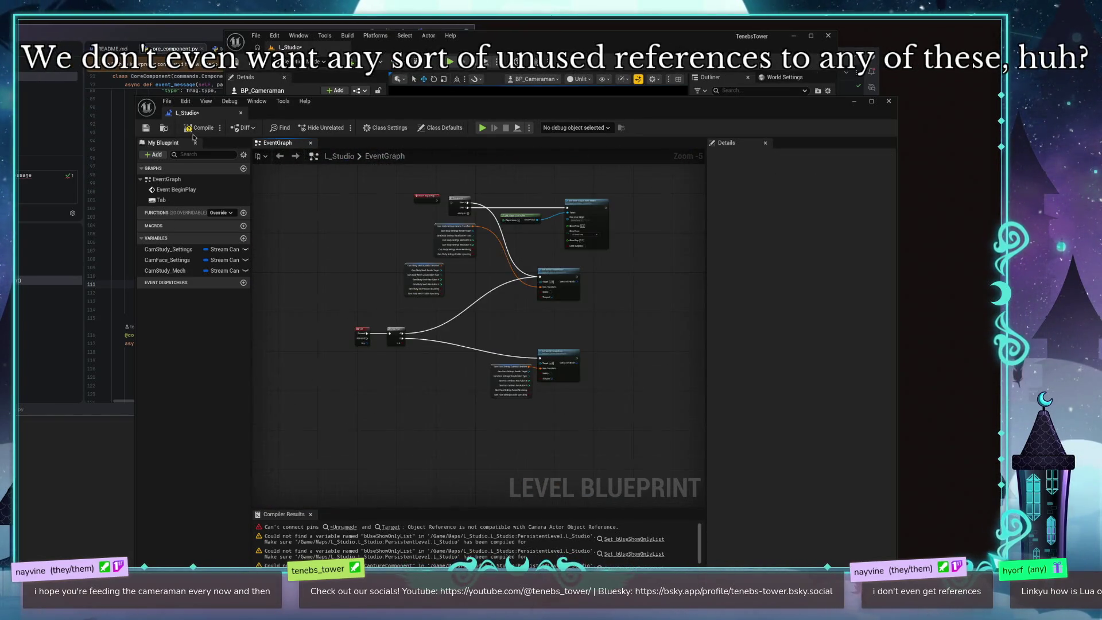
click(199, 128)
drag(625, 264, 531, 424)
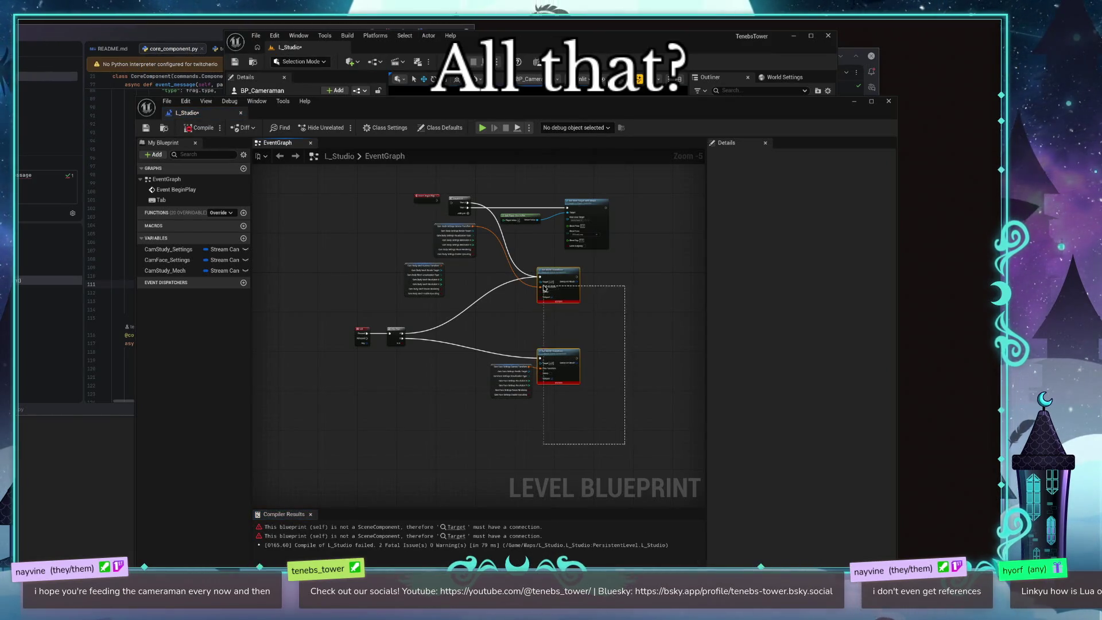
key(Delete)
Step: Try saving the level with Ctrl+S and dismiss the save-failed dialogs and log
key(ctrl+s)
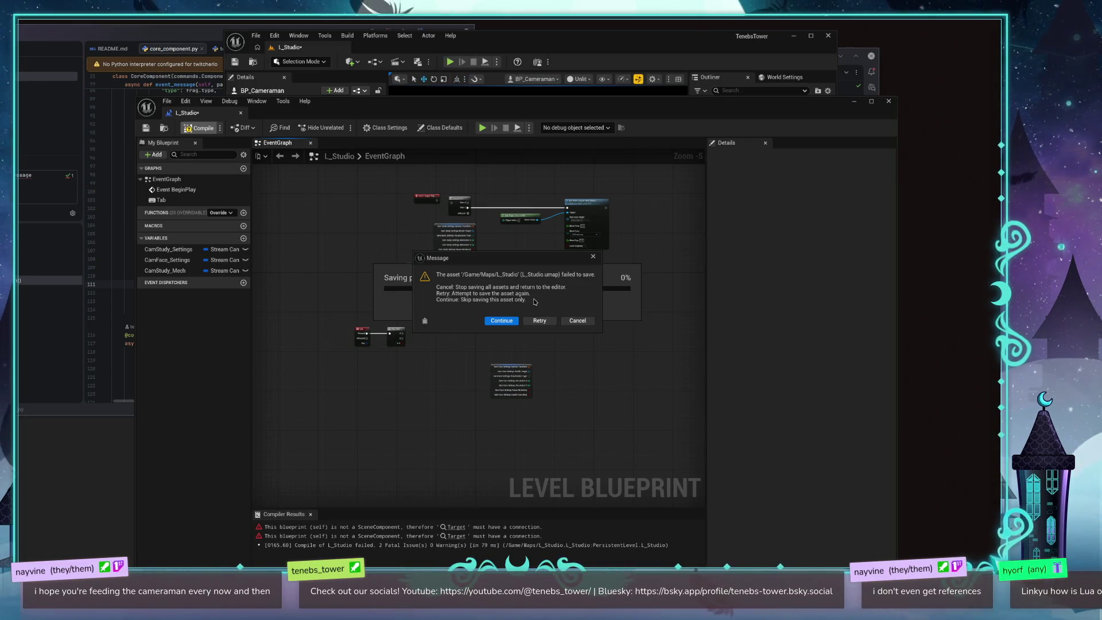
click(503, 321)
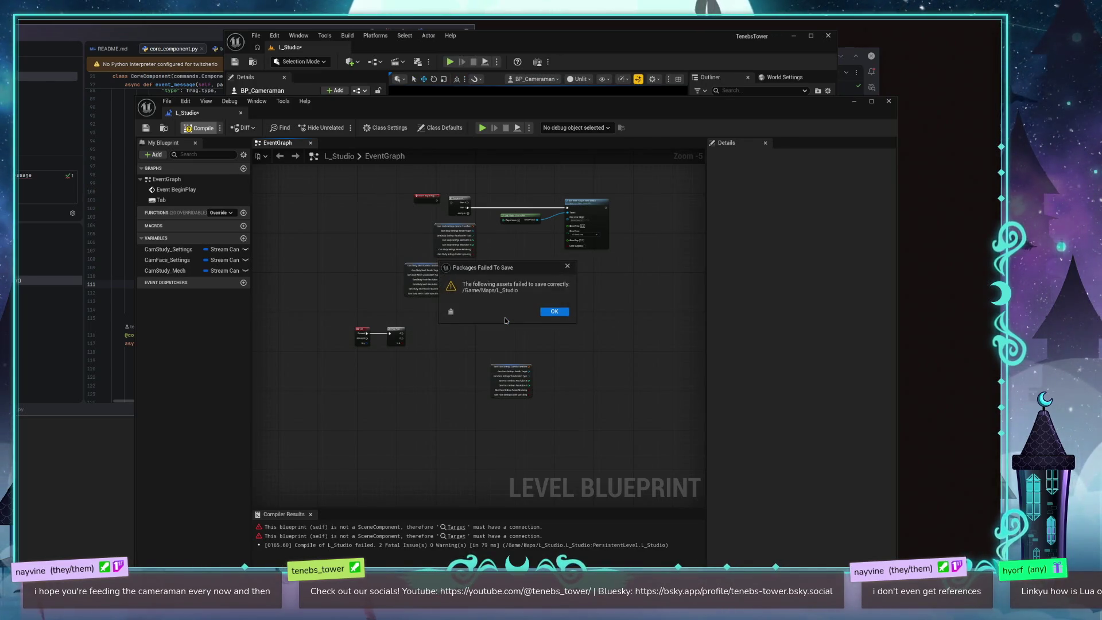
click(555, 312)
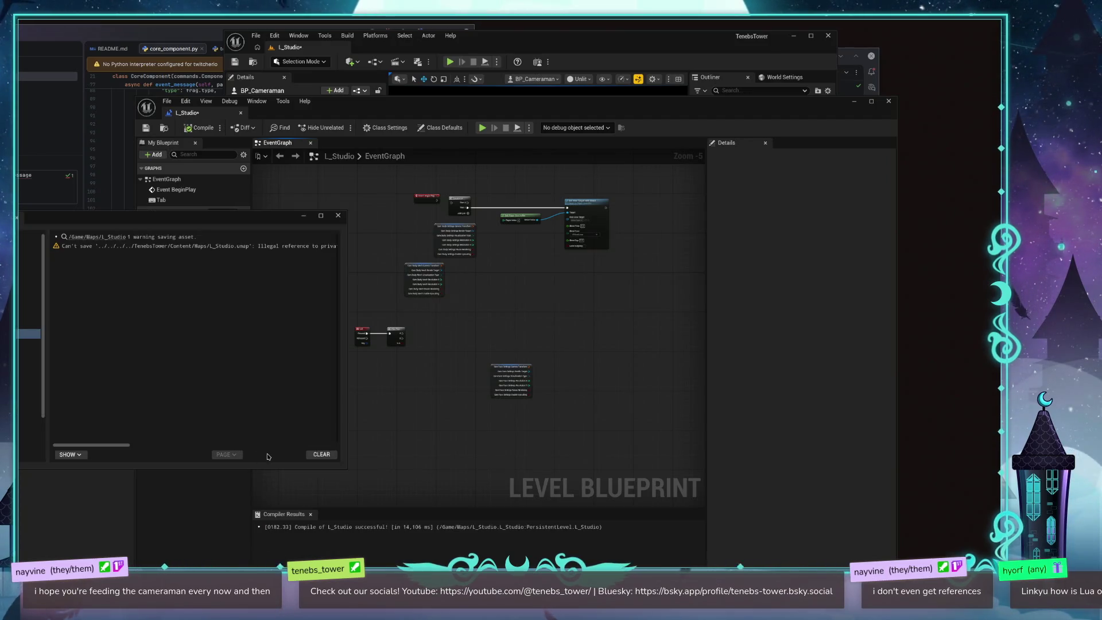
click(338, 215)
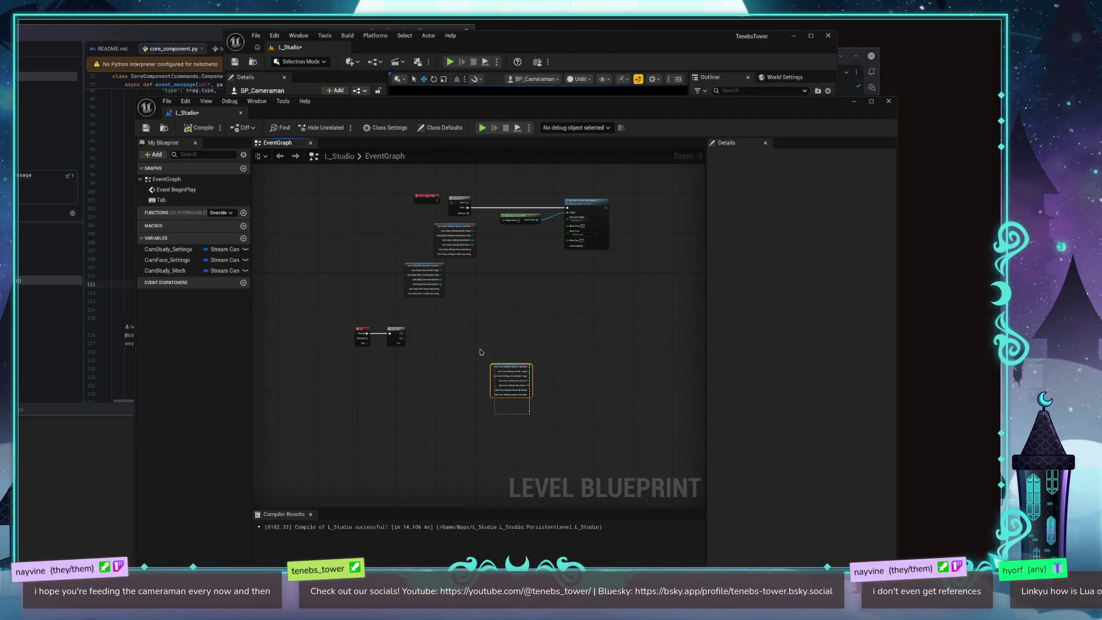
Step: Delete the two unused camera-settings nodes and the leftover Tab input nodes
drag(447, 300, 428, 221)
key(Delete)
drag(350, 321, 457, 400)
key(Delete)
scroll(442, 308, up, 3)
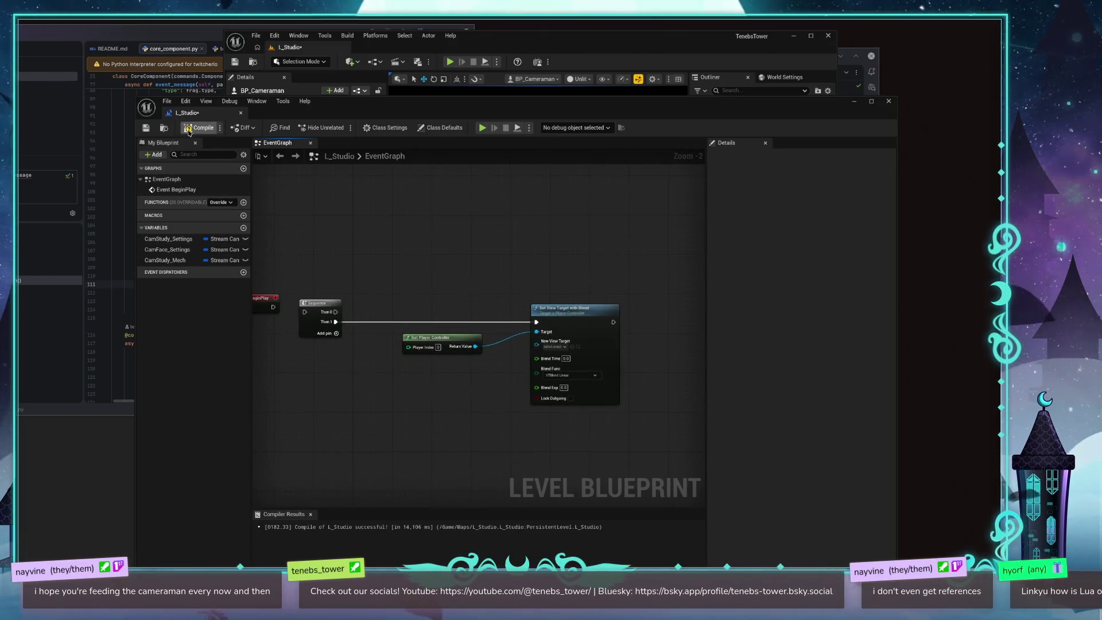
Step: Dismiss the save-failure dialogs, reposition the blueprint editor, and retry saving the level, which fails again
click(502, 320)
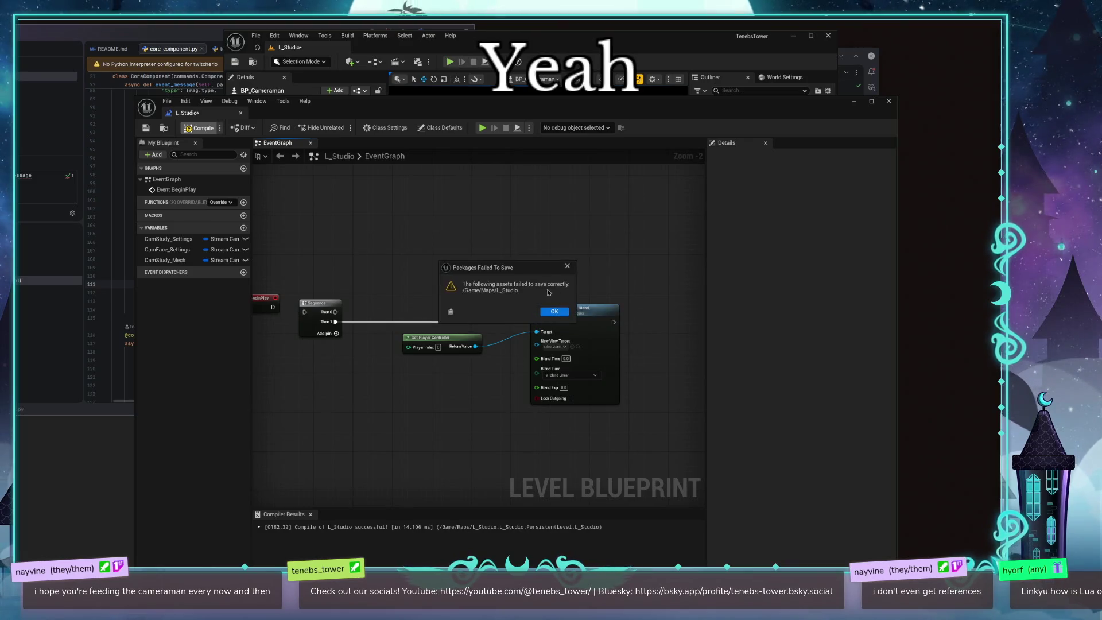
click(560, 314)
click(343, 216)
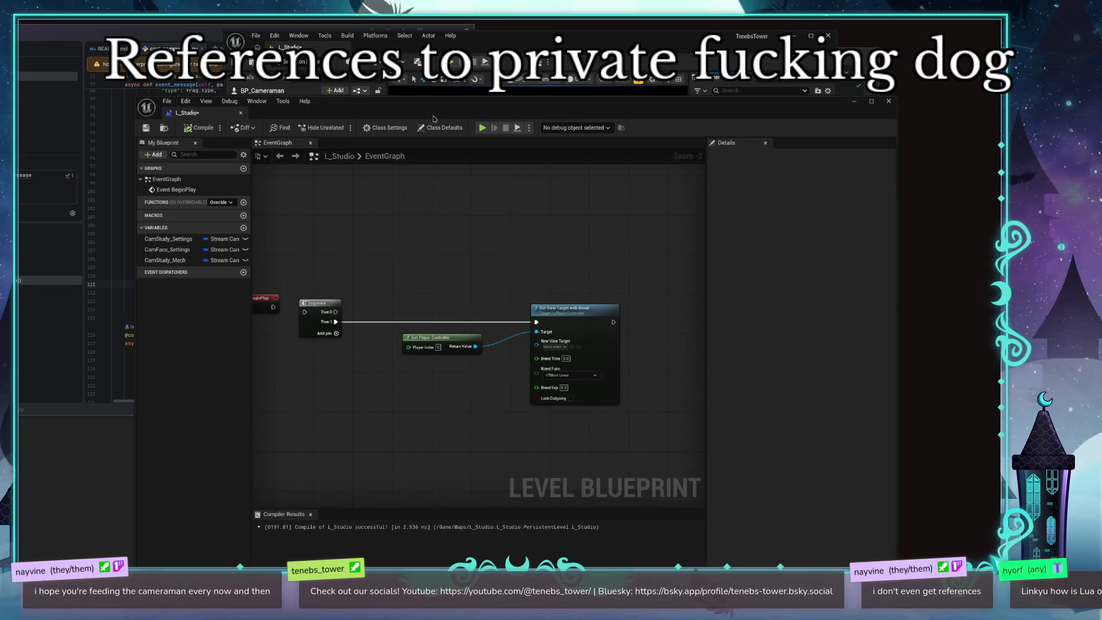
drag(435, 119, 397, 69)
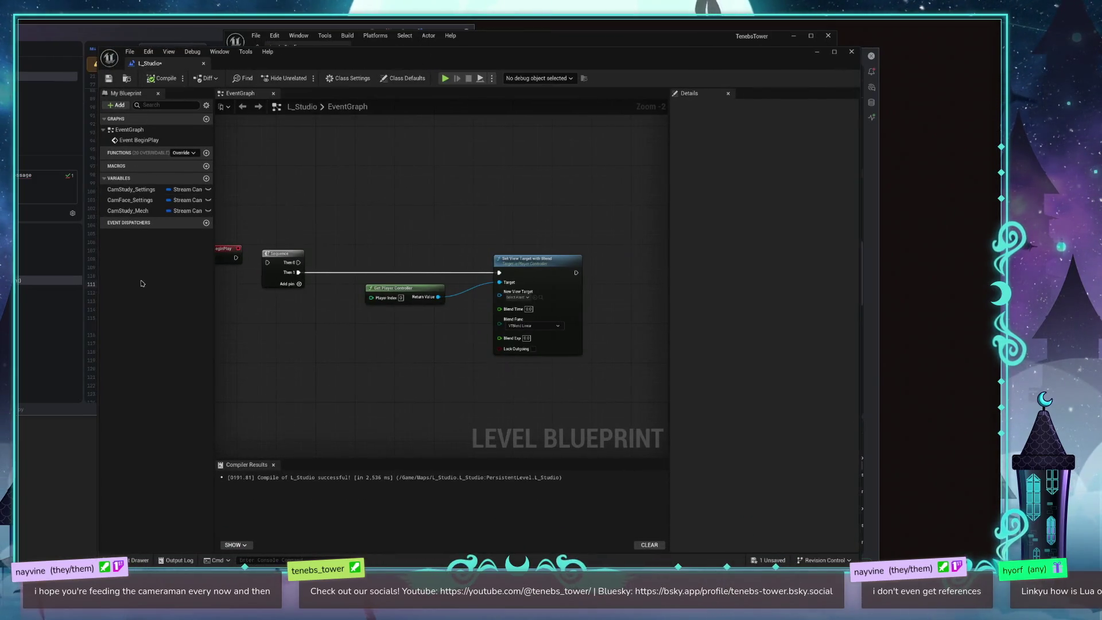
drag(149, 72, 200, 110)
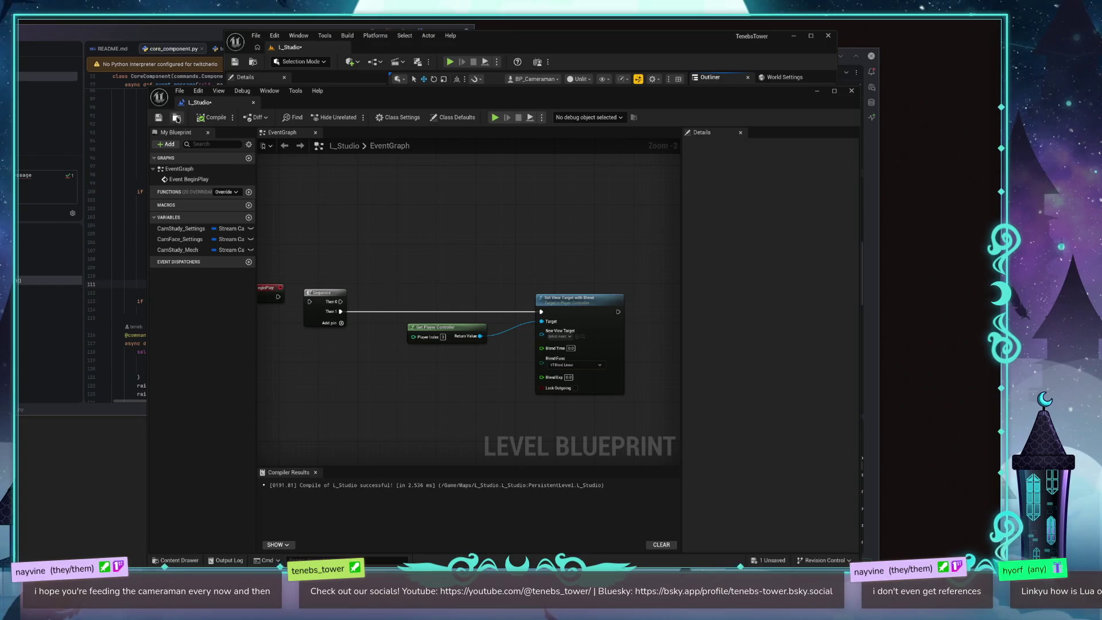
click(158, 117)
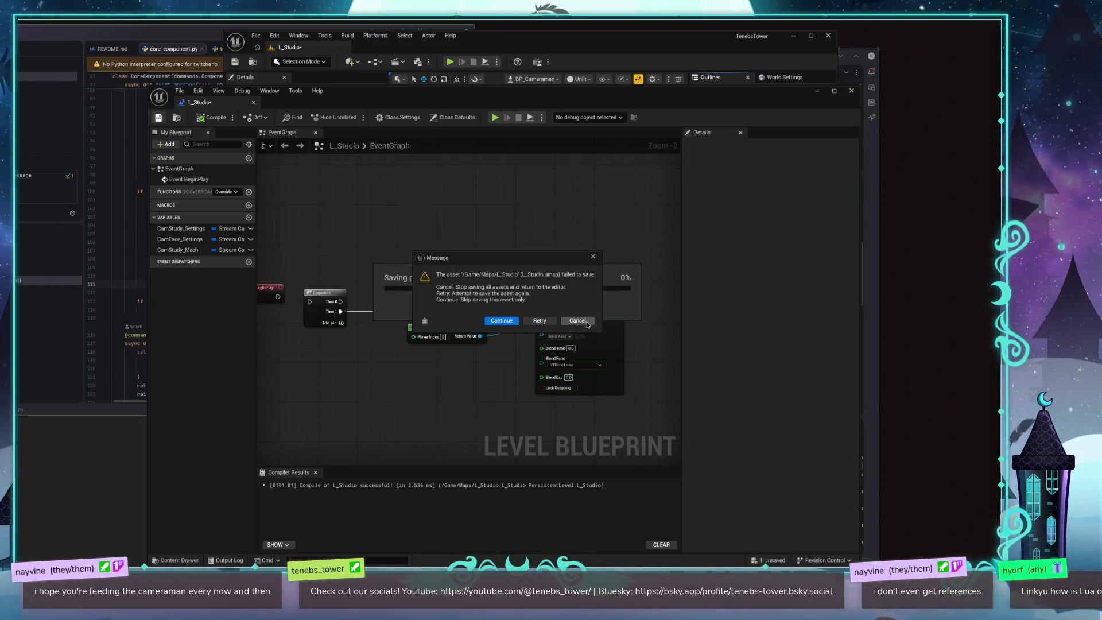
click(502, 320)
click(320, 161)
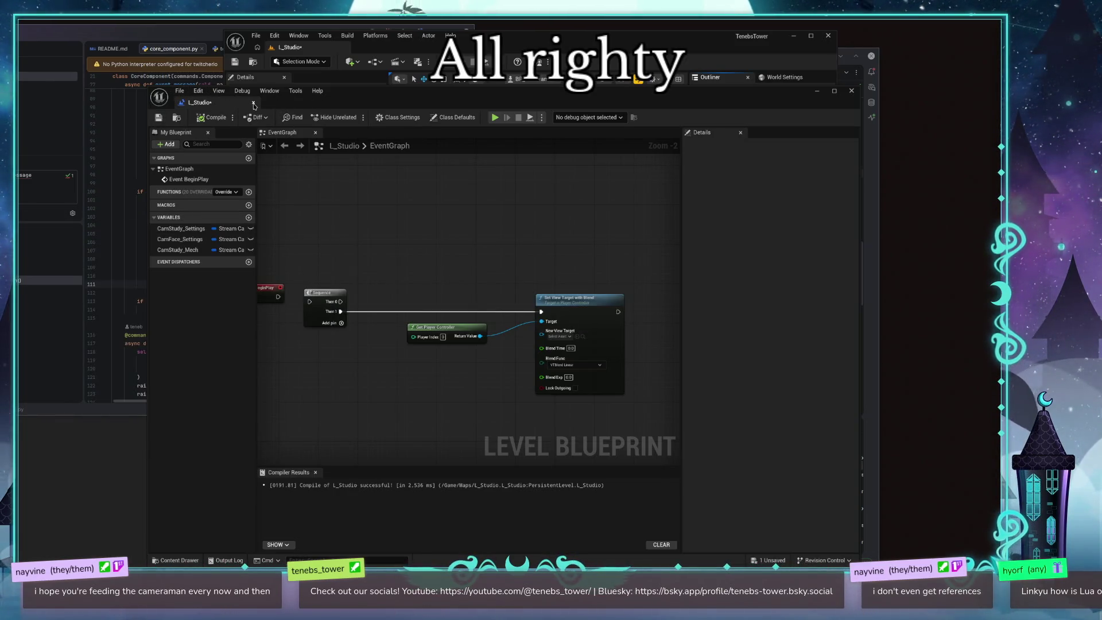
Step: Save once more and scroll the Output Log to the illegal BP_StudyTV MediaTexture reference
click(296, 91)
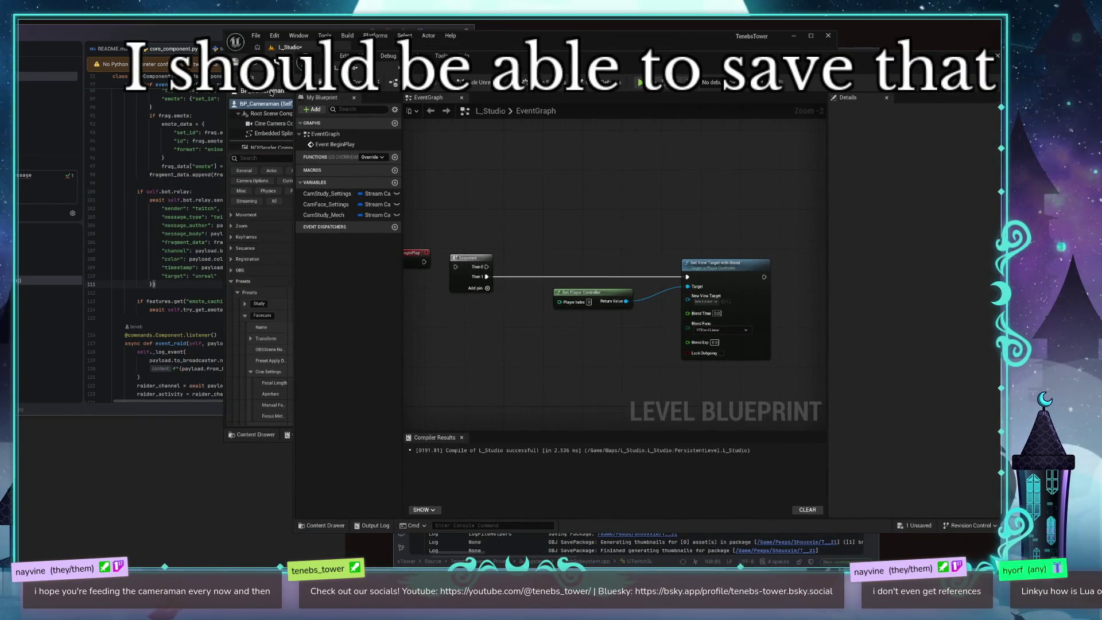
key(ctrl+s)
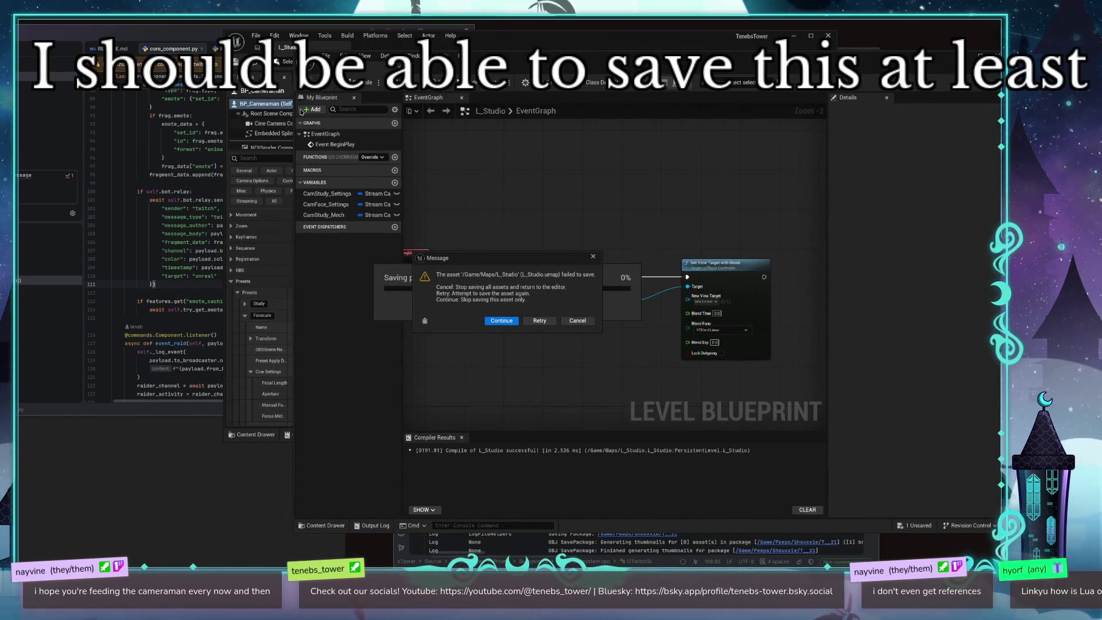
click(501, 321)
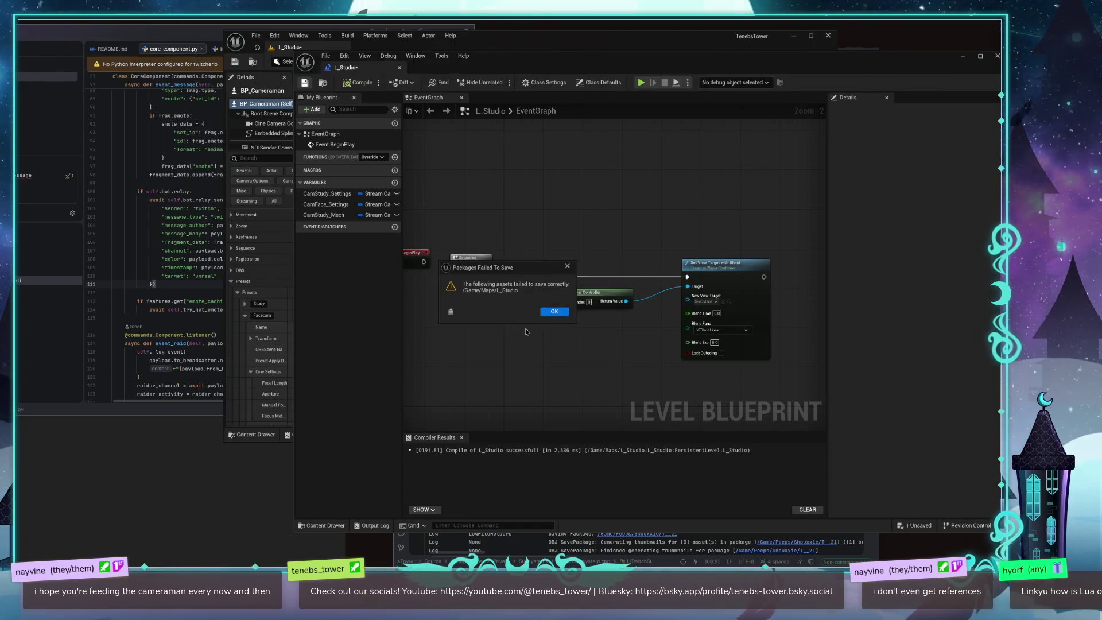
click(559, 314)
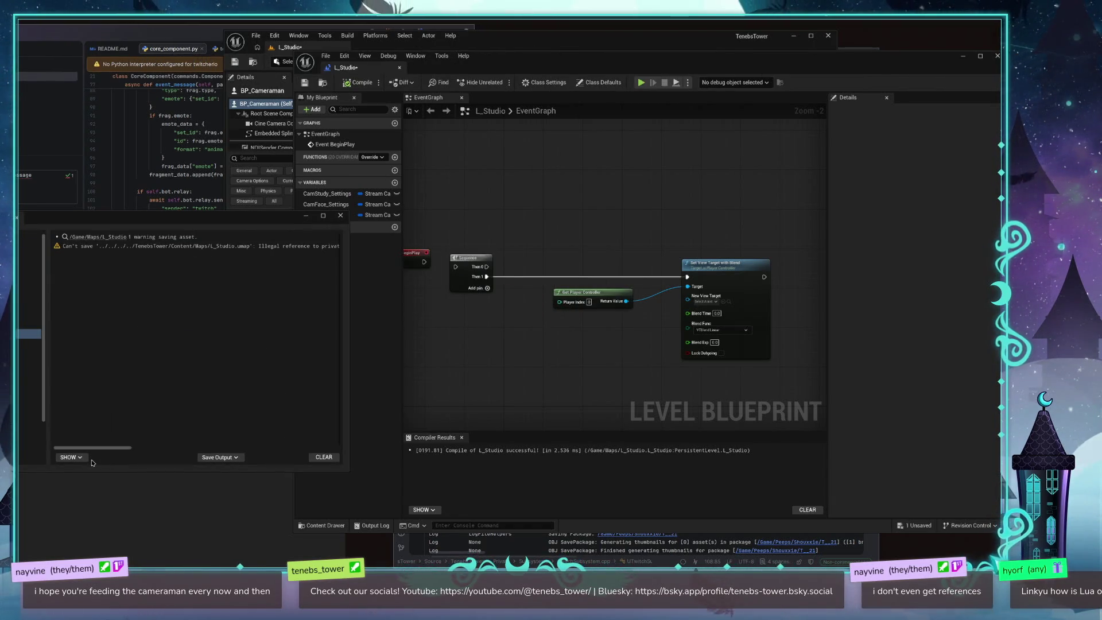
drag(103, 447, 304, 451)
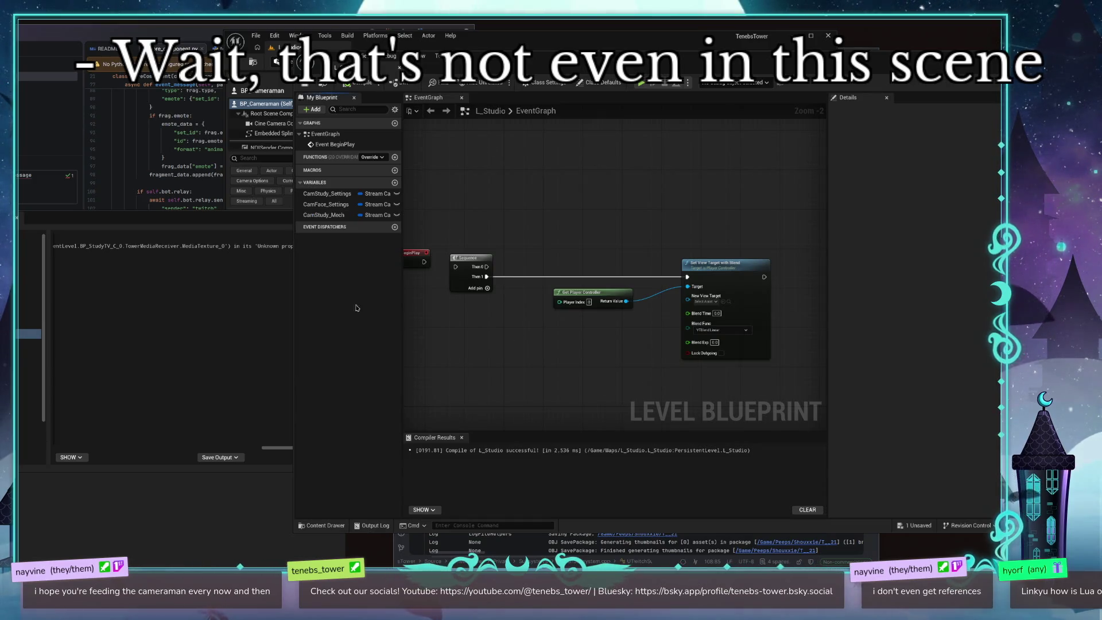
Step: Close the level blueprint editor and Output Log, then delete BP_StudyTV from the level
click(974, 68)
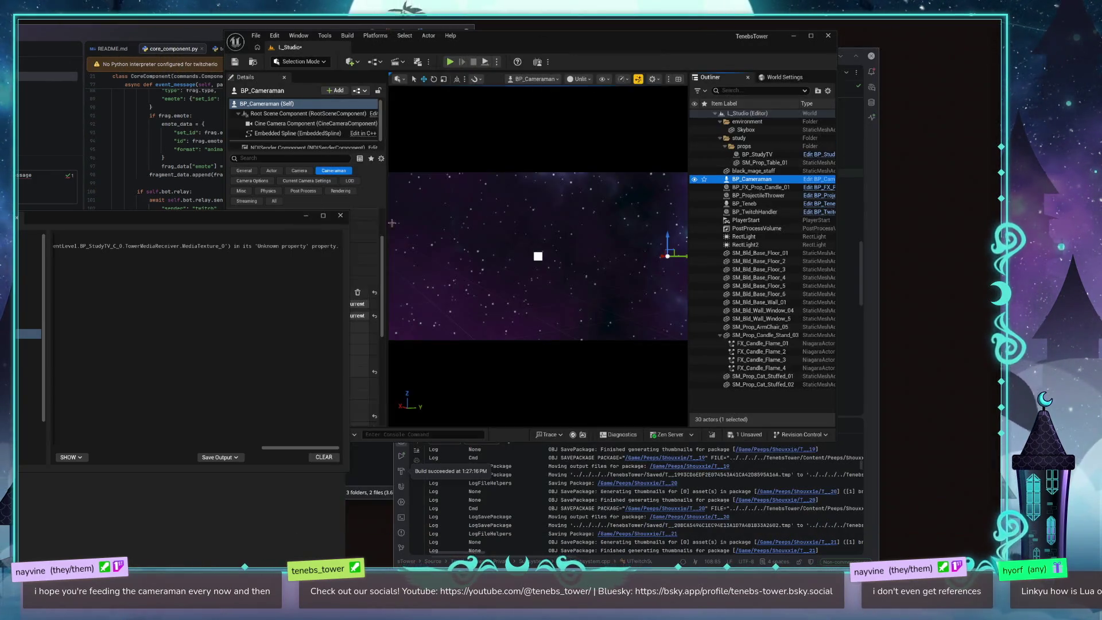
click(341, 215)
click(756, 153)
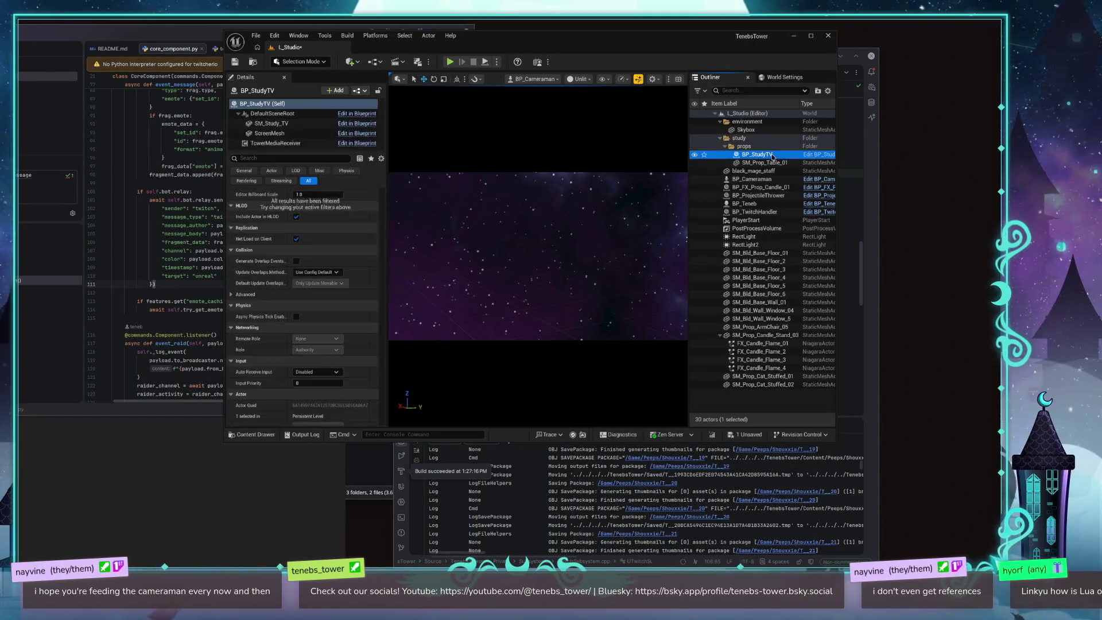
key(Delete)
Step: Save L_Studio, play it in the editor, and inspect the GameSession0 actor
click(235, 61)
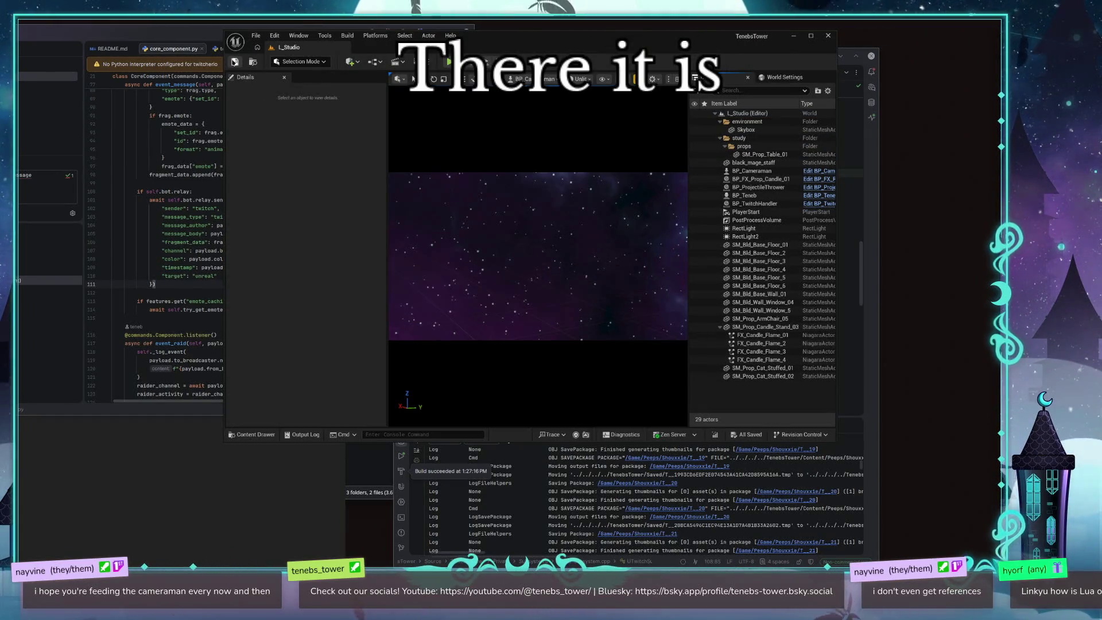
key(alt+p)
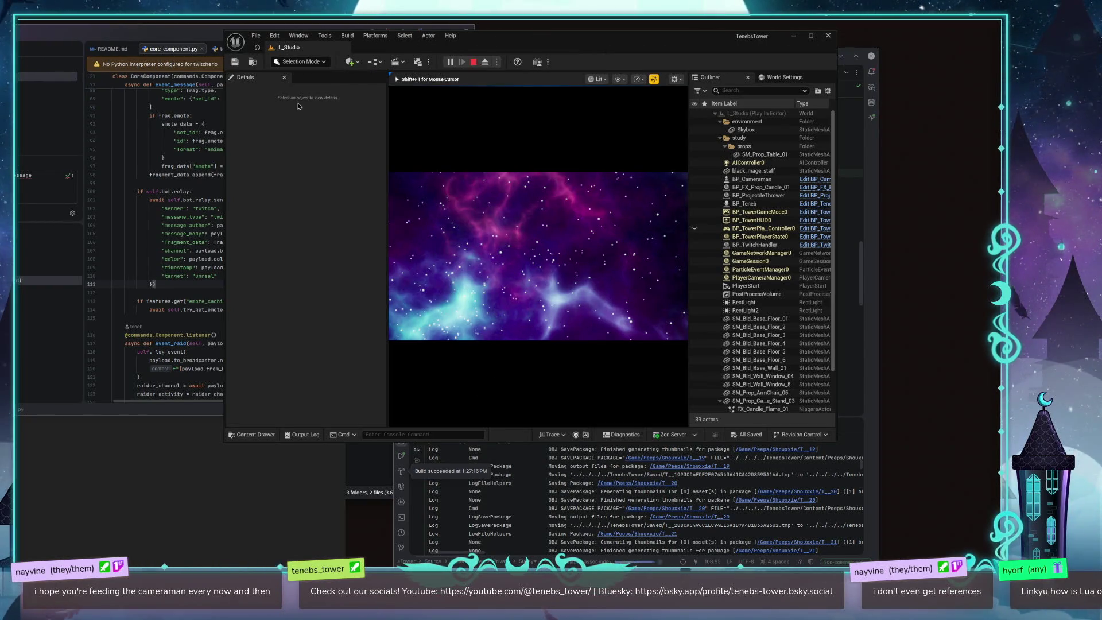
click(750, 262)
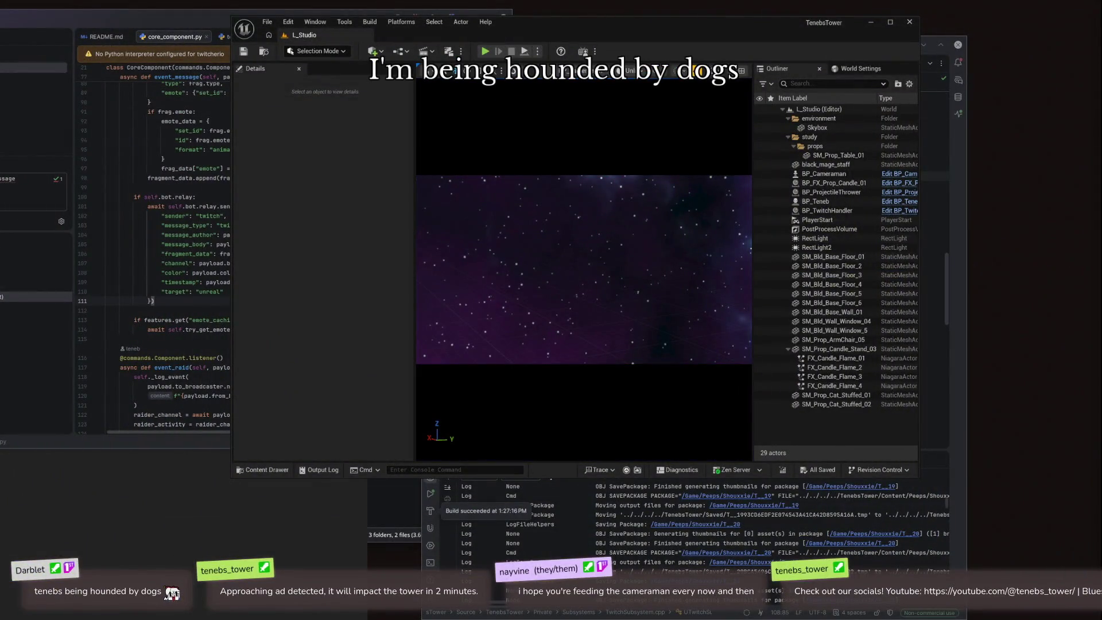
Step: Bring up the Skybox actor's context menu in the viewport, then dismiss it
right_click(607, 314)
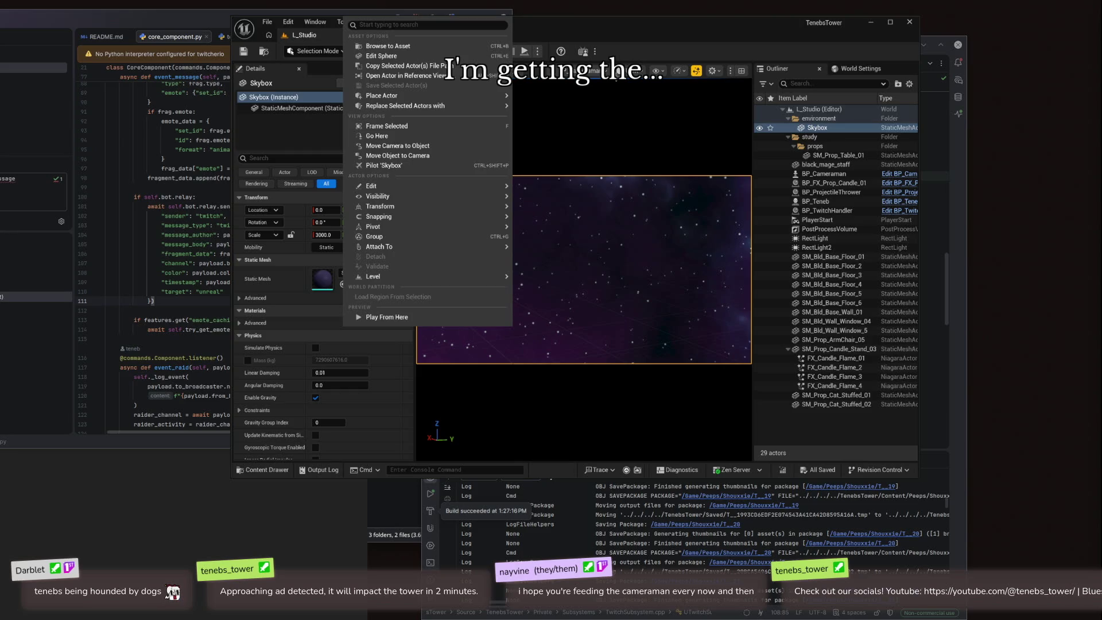
key(Escape)
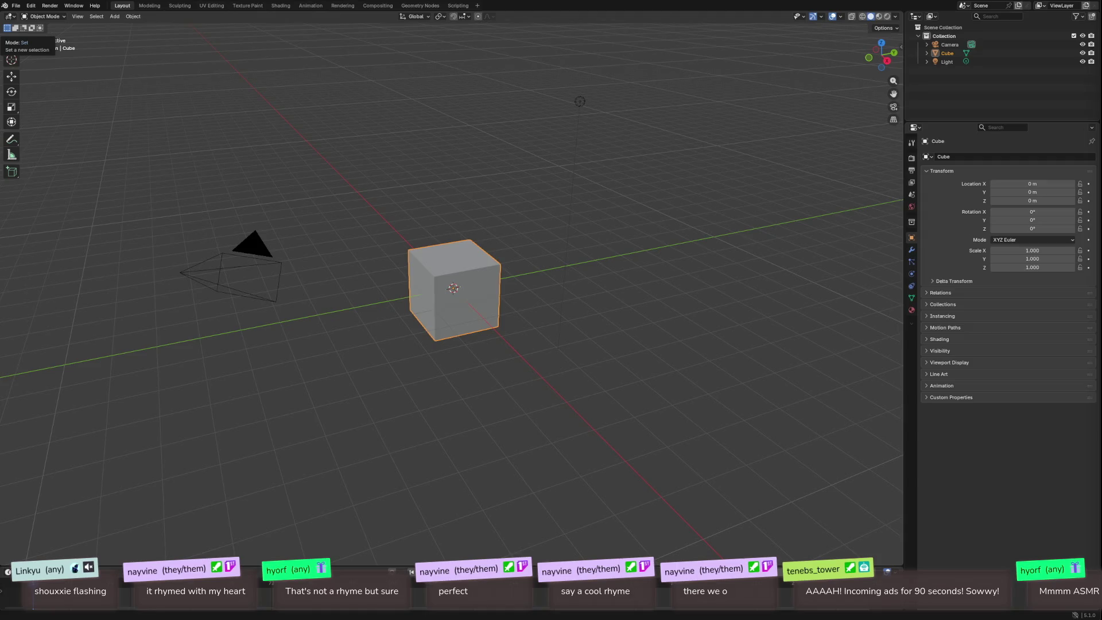
key(super+e)
drag(642, 87, 262, 99)
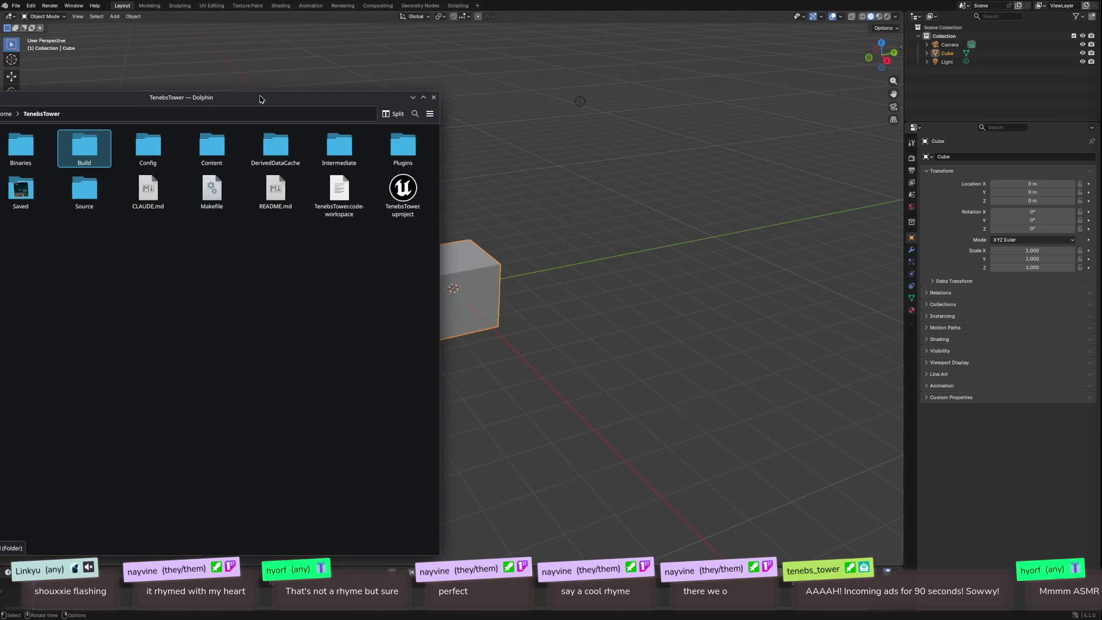
key(alt+Left)
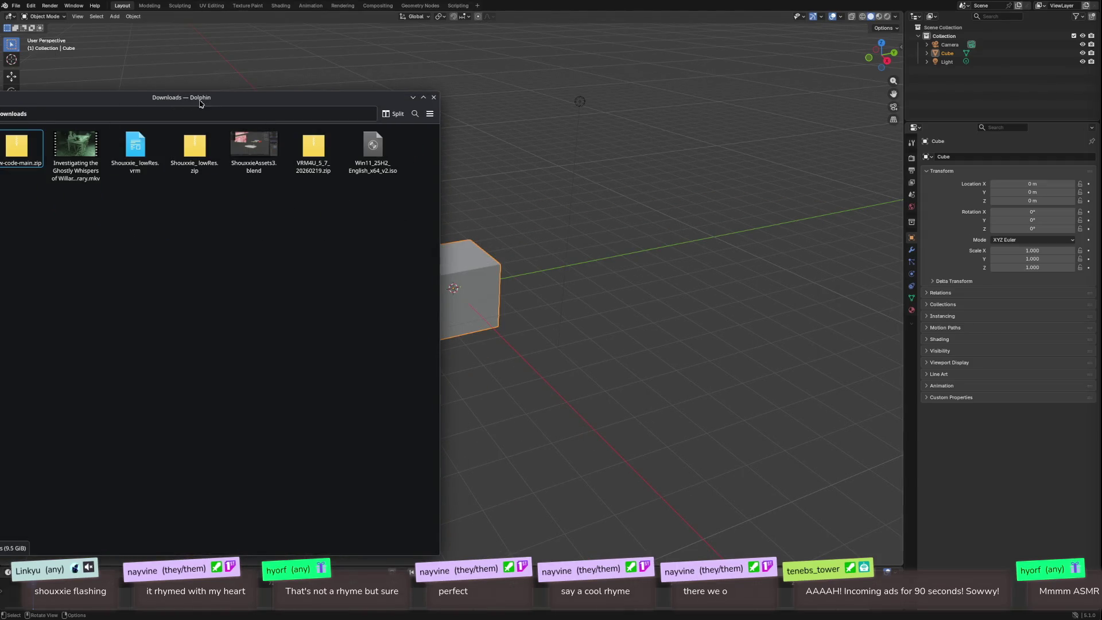
key(alt+Tab)
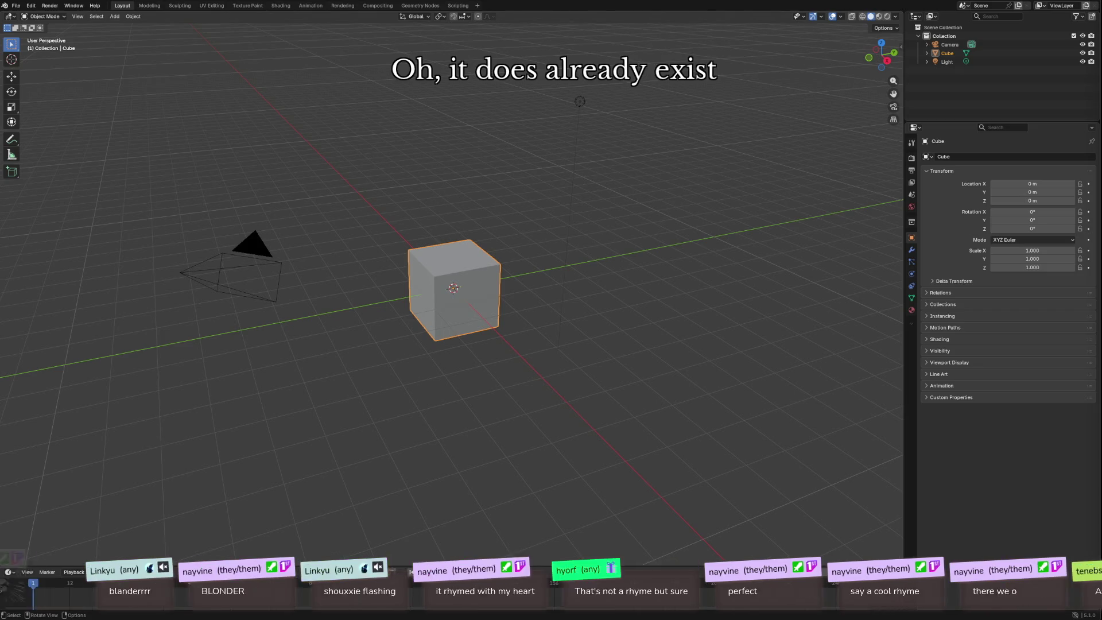
Step: Open ShouxxieAssets3.blend and orbit around the table to inspect the tarts and loose dessert parts
drag(215, 301, 445, 258)
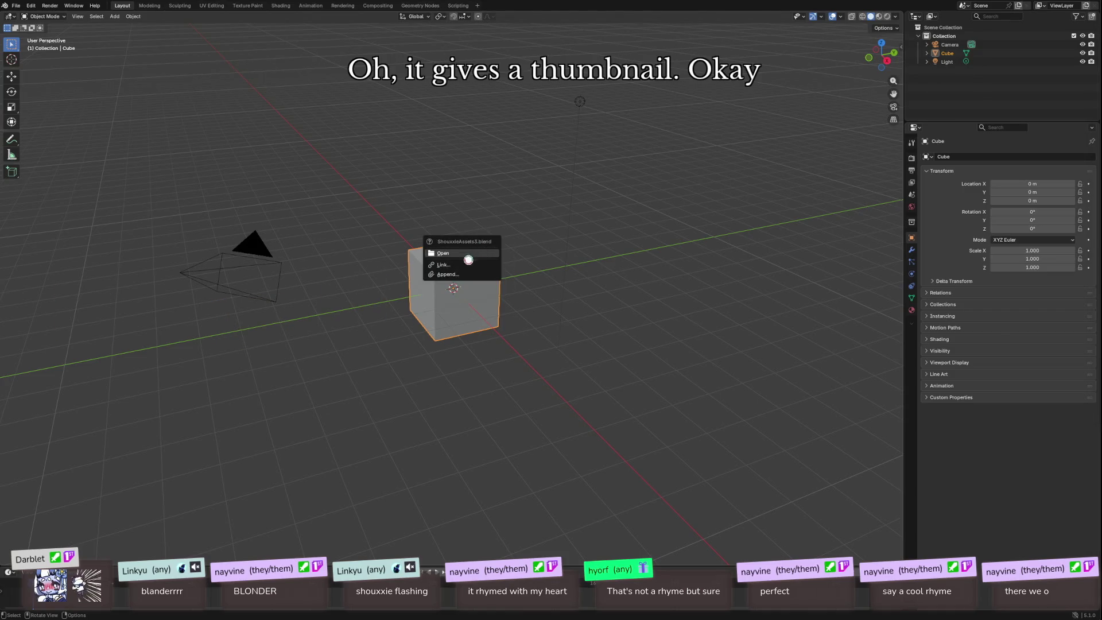
click(464, 254)
mouse_move(346, 286)
mouse_down()
mouse_move(313, 260)
mouse_move(393, 364)
mouse_move(445, 402)
mouse_move(482, 467)
mouse_move(482, 426)
mouse_up()
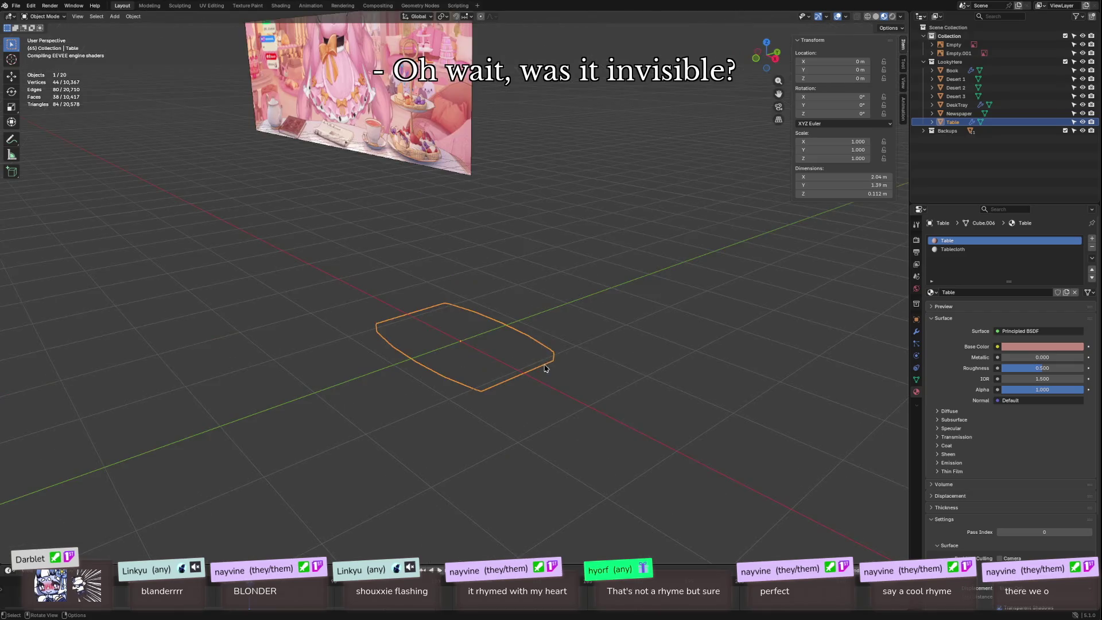
mouse_move(546, 369)
mouse_down()
mouse_move(499, 329)
mouse_move(462, 363)
mouse_up()
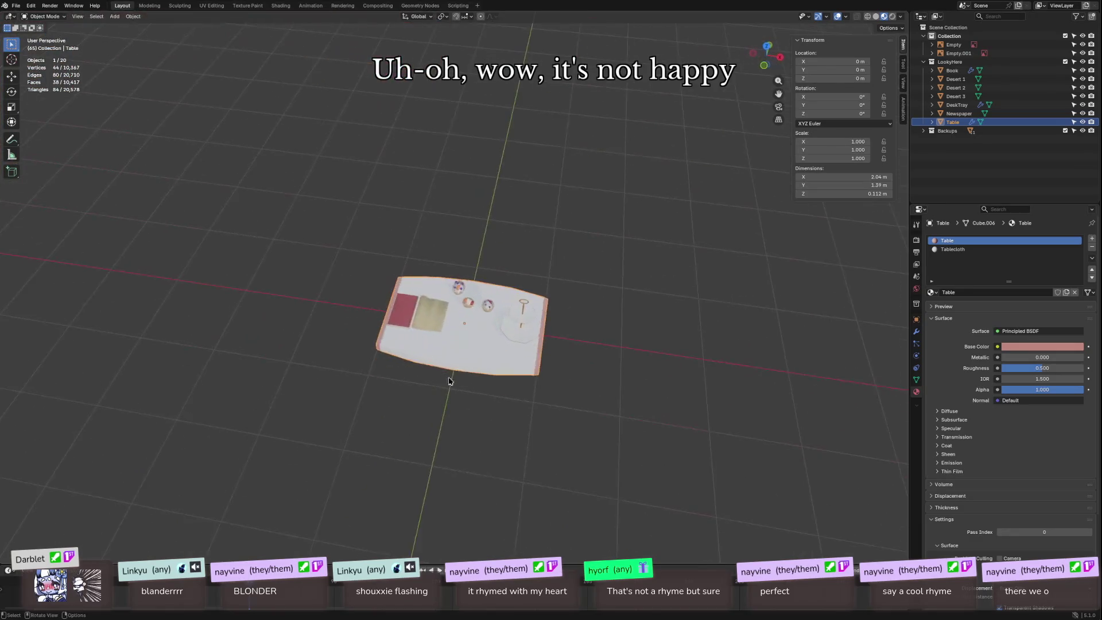
scroll(449, 380, up, 10)
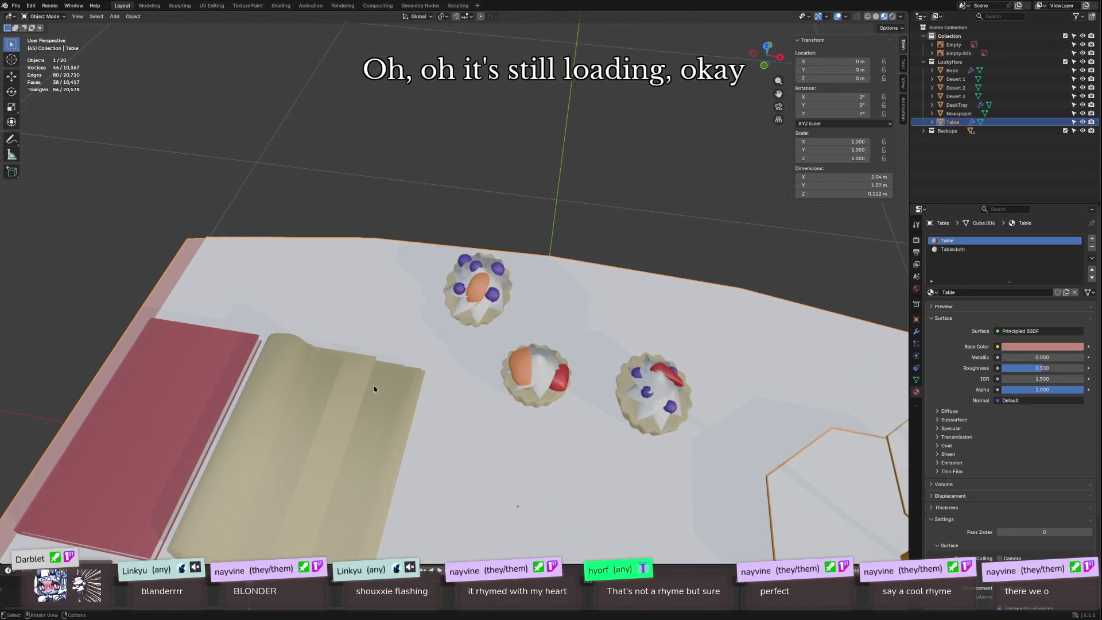
drag(373, 389, 376, 357)
scroll(375, 356, down, 3)
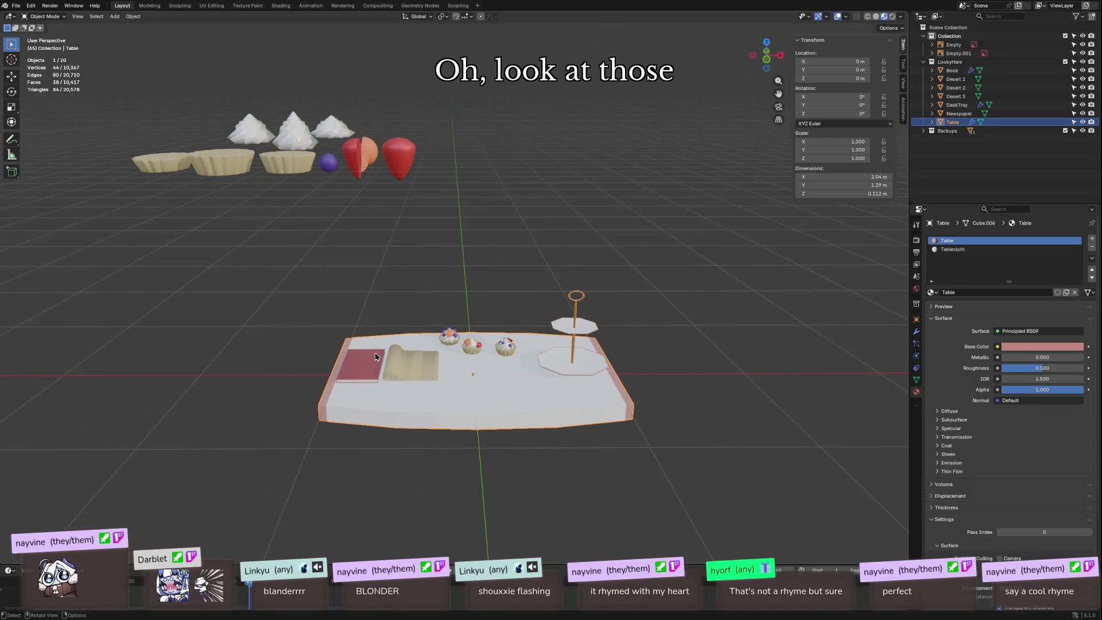
mouse_move(388, 260)
mouse_down()
mouse_move(627, 283)
mouse_move(516, 306)
mouse_move(428, 270)
mouse_move(498, 296)
mouse_move(490, 246)
mouse_move(413, 248)
mouse_move(371, 320)
mouse_move(422, 362)
mouse_move(425, 332)
mouse_move(413, 361)
mouse_move(460, 389)
mouse_move(459, 377)
mouse_move(495, 407)
mouse_up()
Step: Inspect the orange slice, Desert 2 tart, newspaper, book and Desert 3 tart by selecting each
click(610, 398)
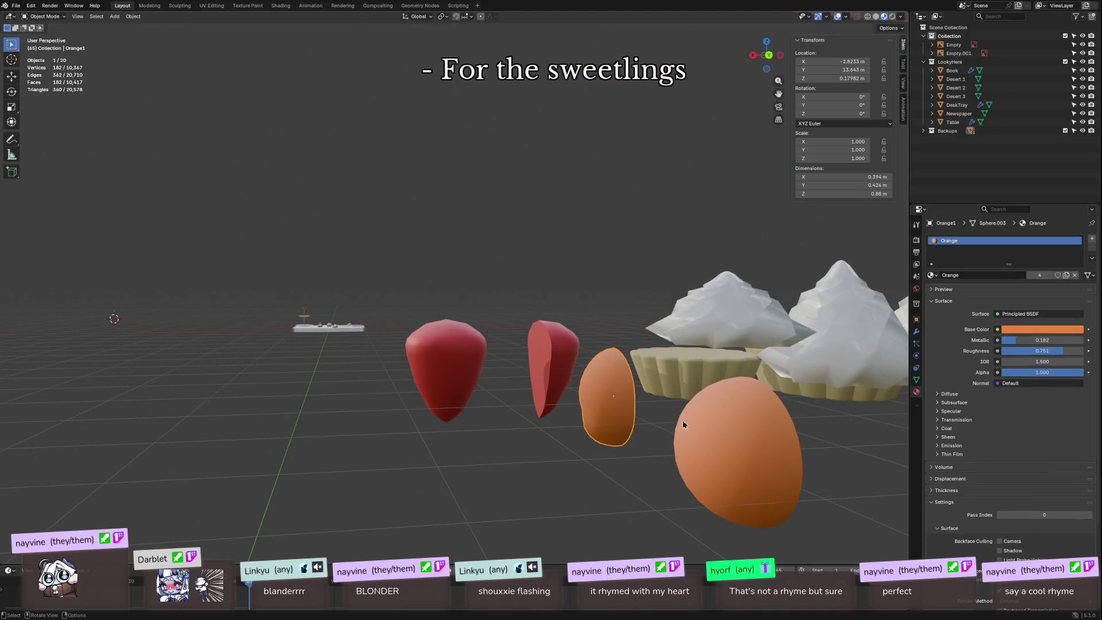
mouse_move(716, 459)
mouse_down()
mouse_move(647, 433)
mouse_move(707, 443)
mouse_move(717, 396)
mouse_up()
scroll(371, 285, up, 5)
click(318, 288)
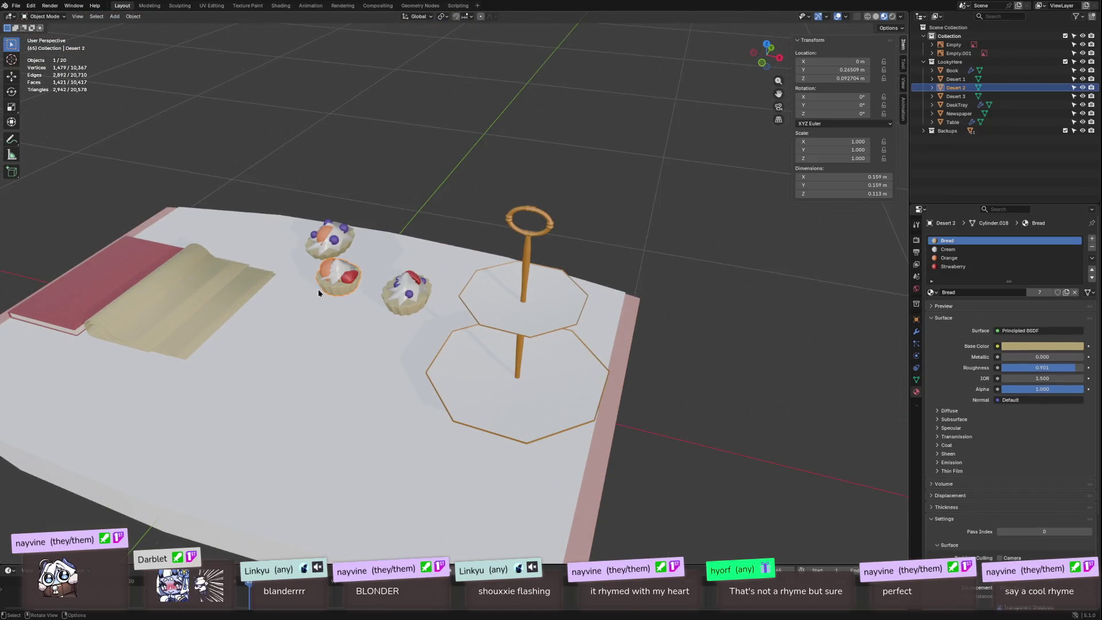
drag(318, 288, 319, 313)
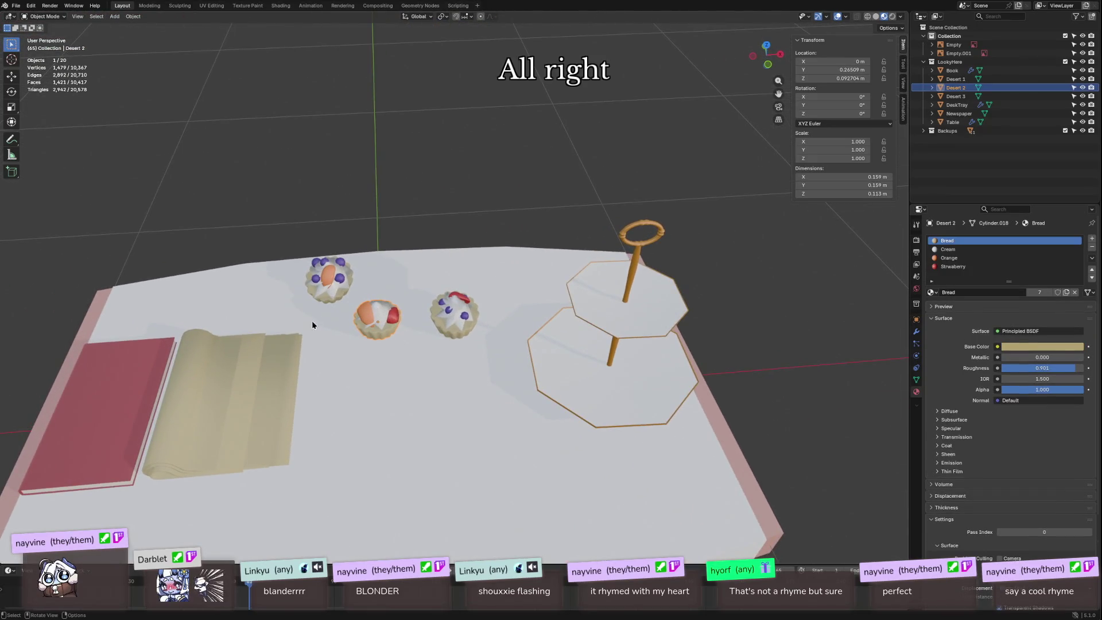
drag(370, 344, 164, 357)
click(164, 357)
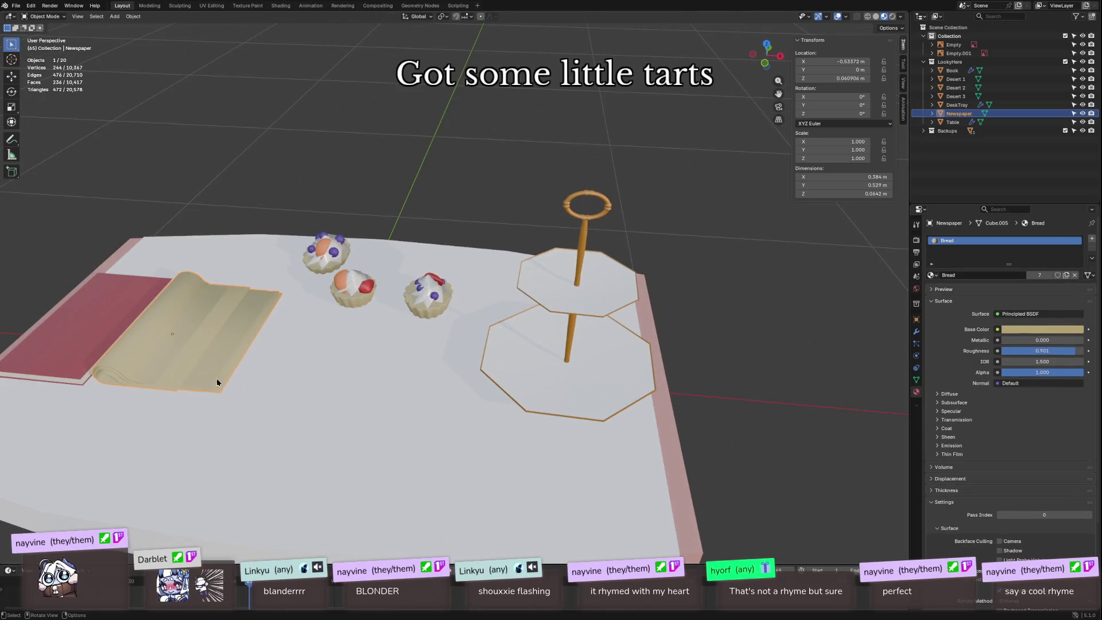
scroll(216, 382, down, 6)
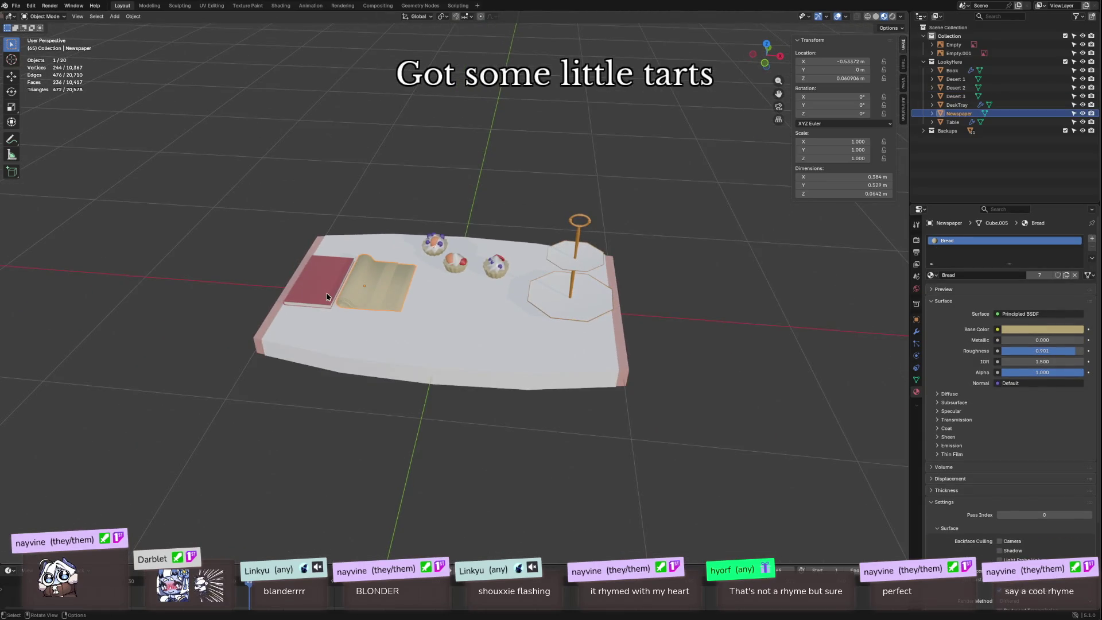
click(326, 297)
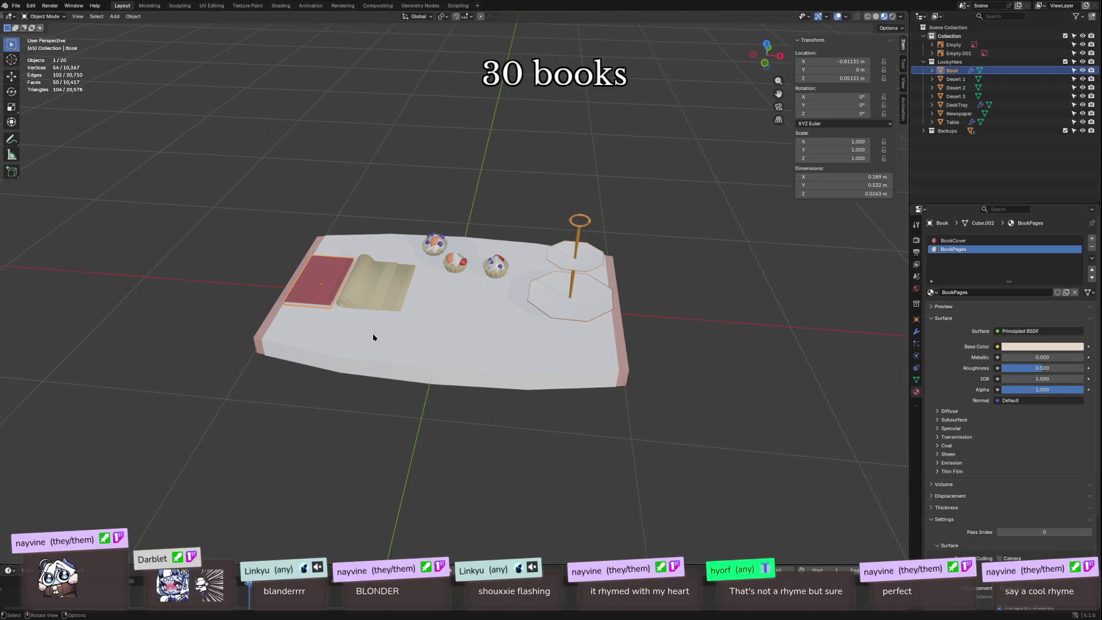
click(445, 250)
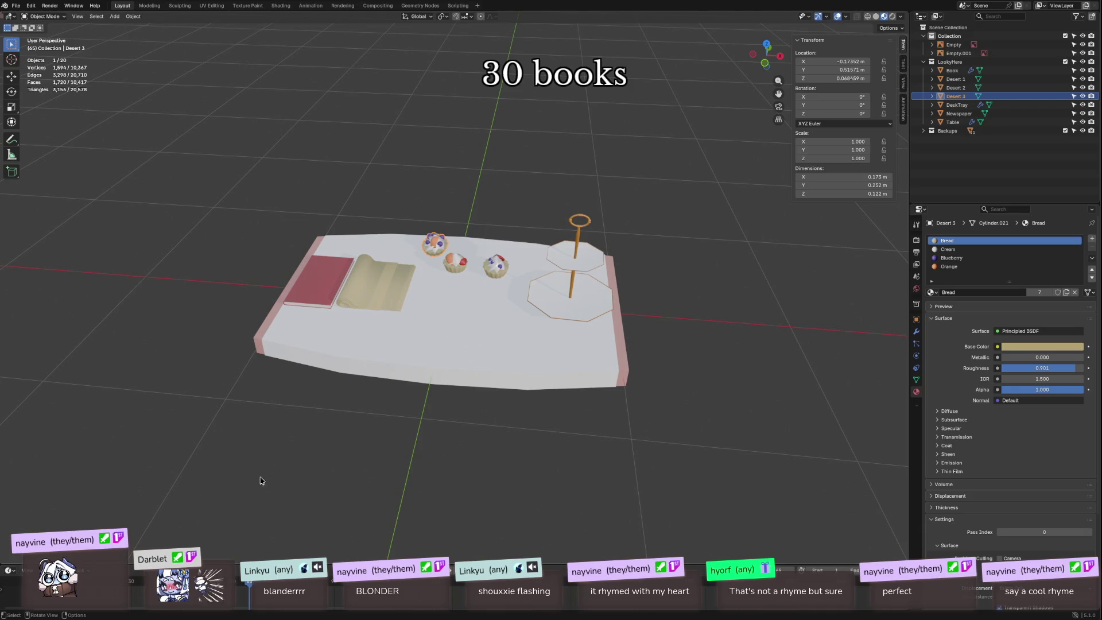
Step: Select the Desert 1 tart in the Outliner as the object to export
click(16, 6)
mouse_move(57, 156)
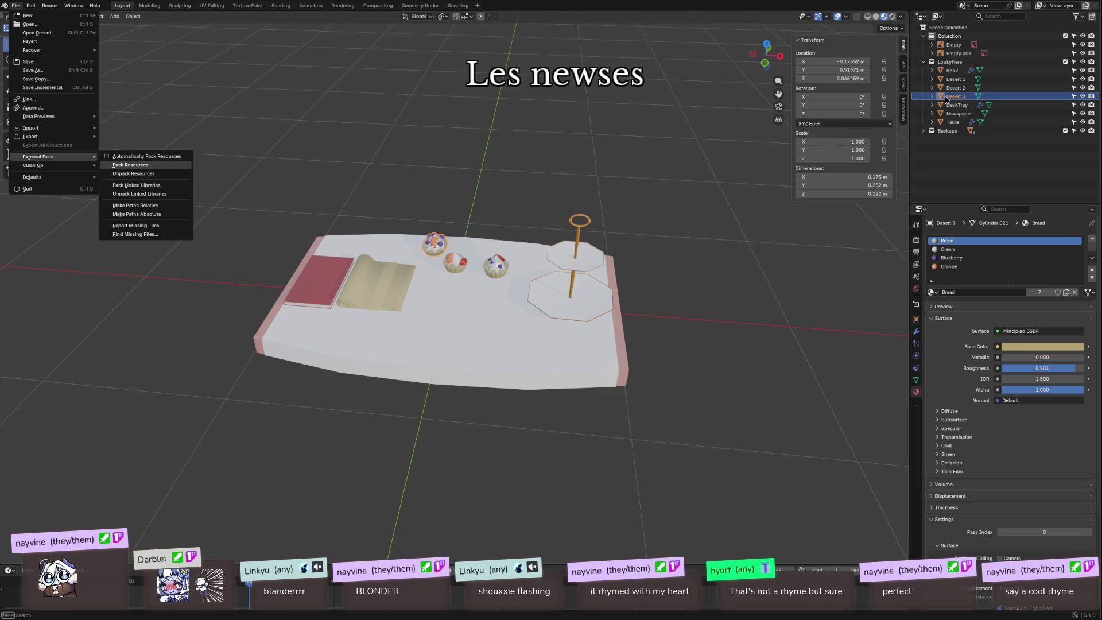
click(955, 79)
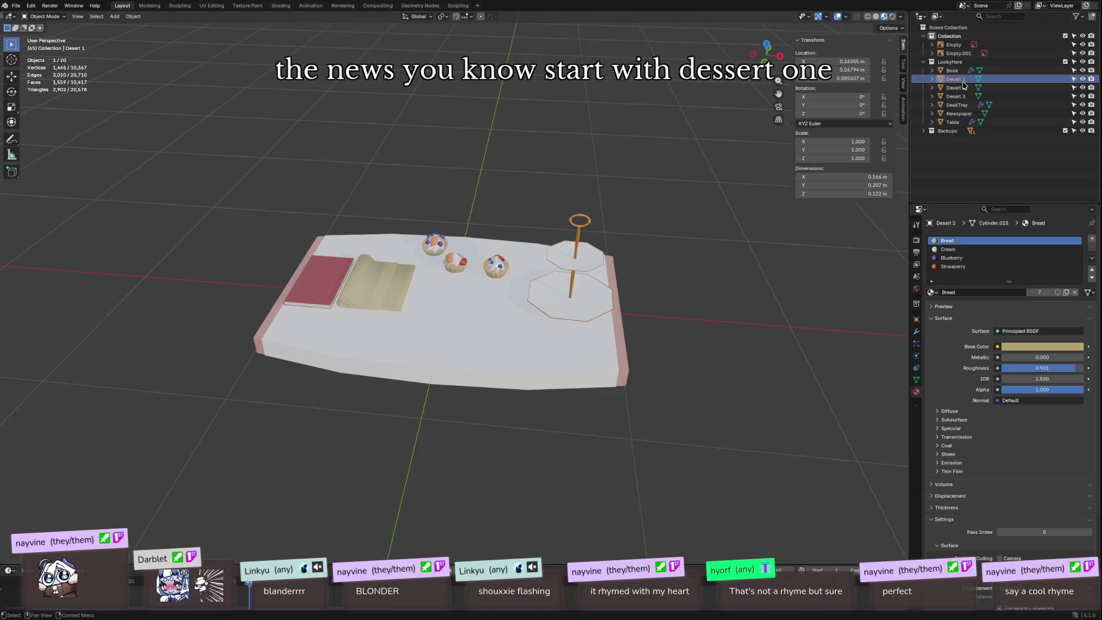
click(11, 5)
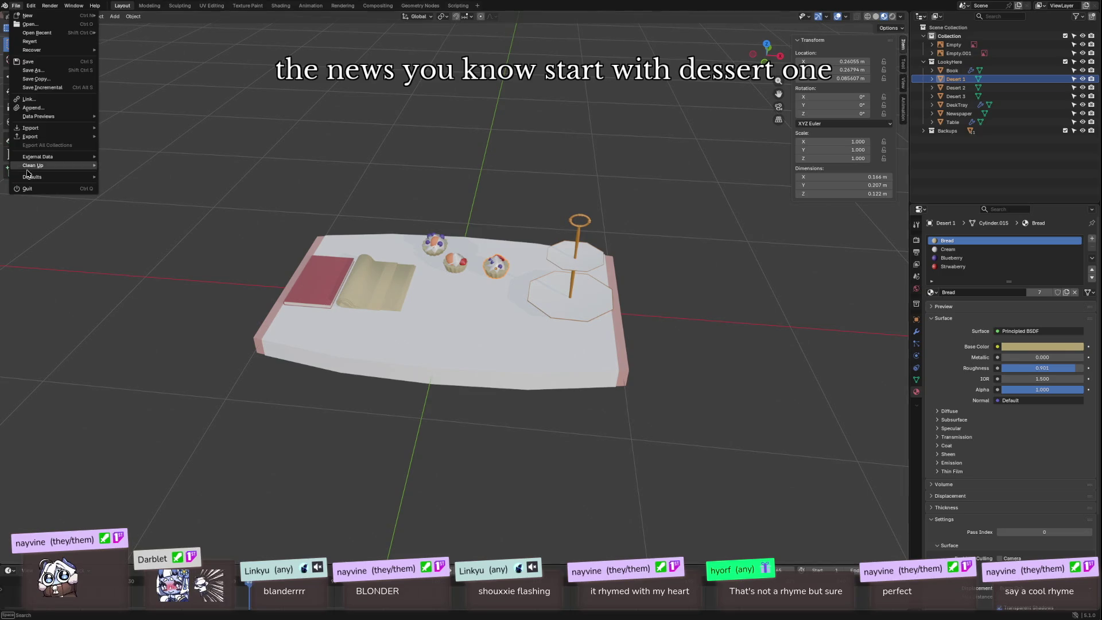
Step: Start a glTF 2.0 export and tick Limit to Selected Objects under Include
mouse_move(75, 136)
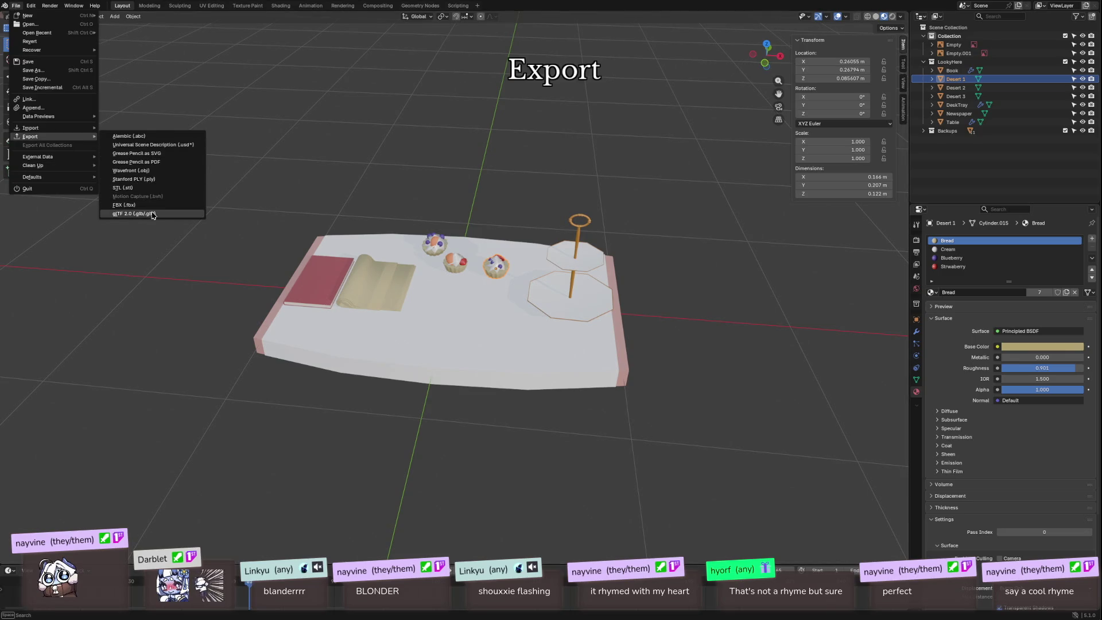
click(153, 213)
click(693, 250)
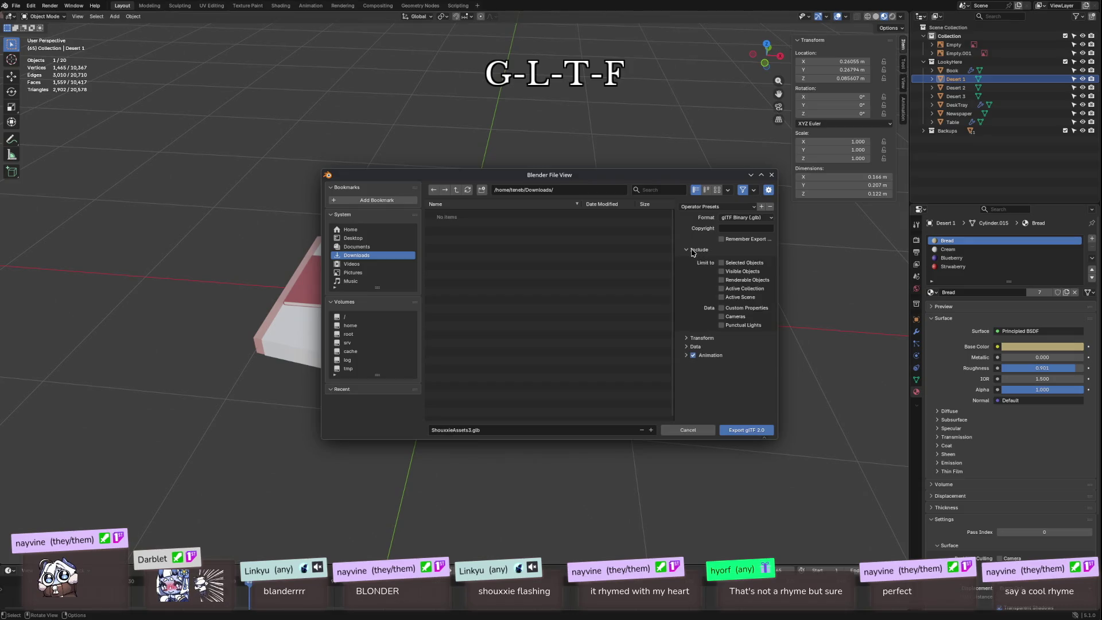
click(721, 263)
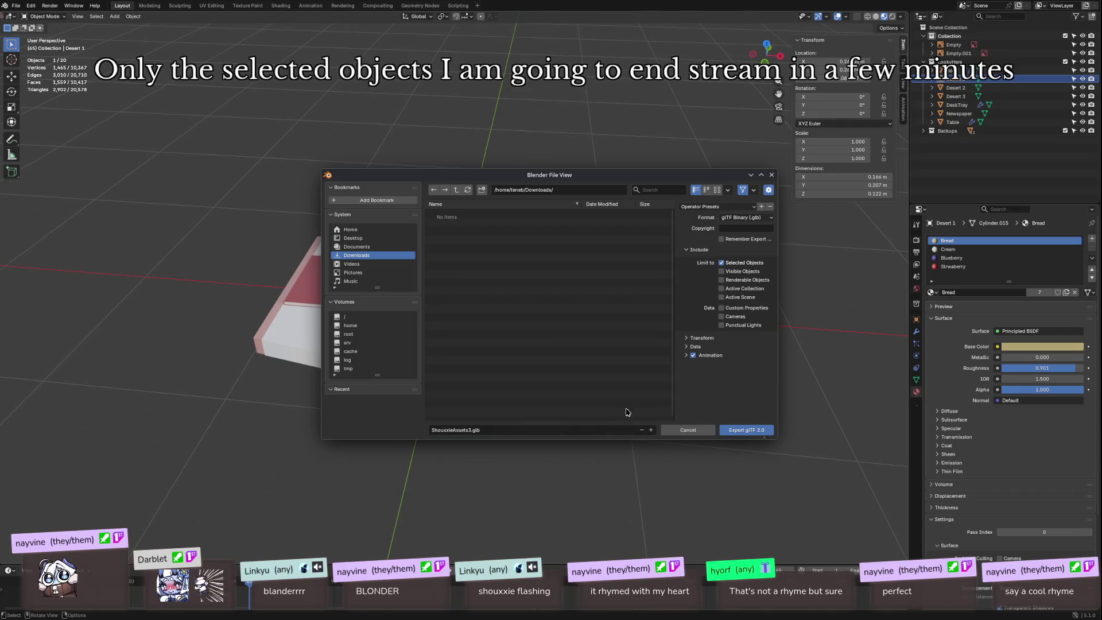
click(721, 263)
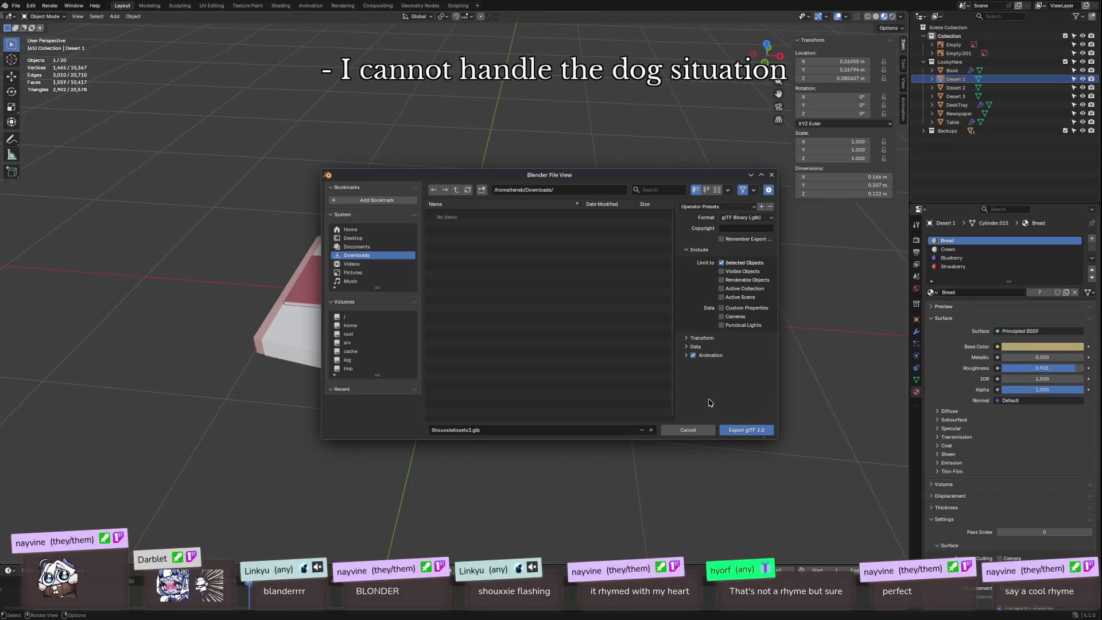
drag(453, 175, 449, 149)
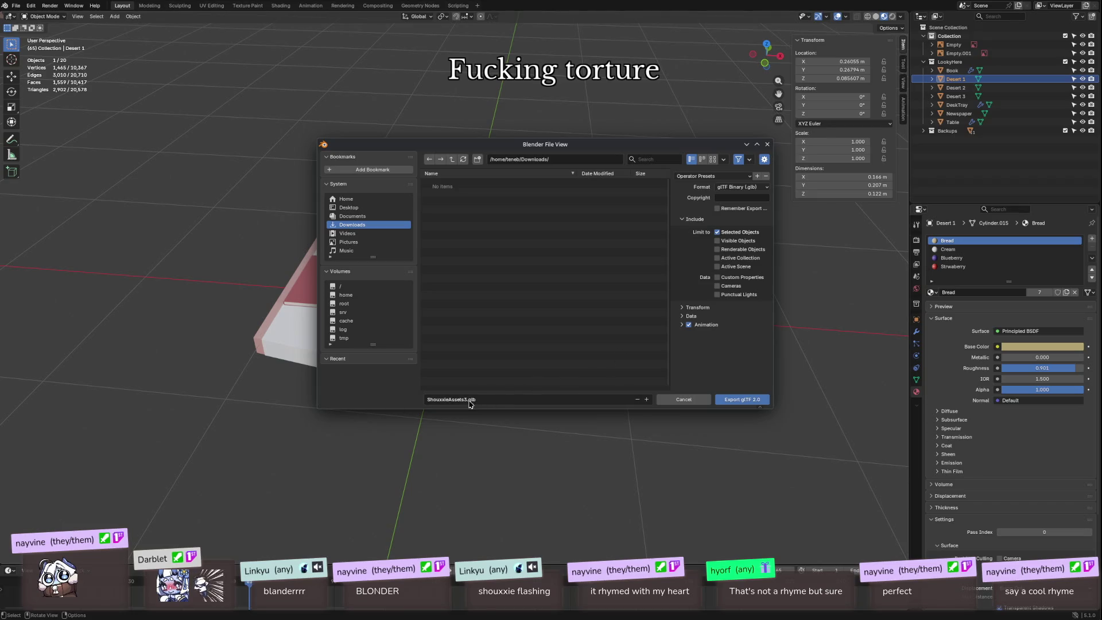
Step: Rename the export file to shouxxie_tart01.glb and export it to Downloads
click(469, 402)
drag(467, 399, 424, 399)
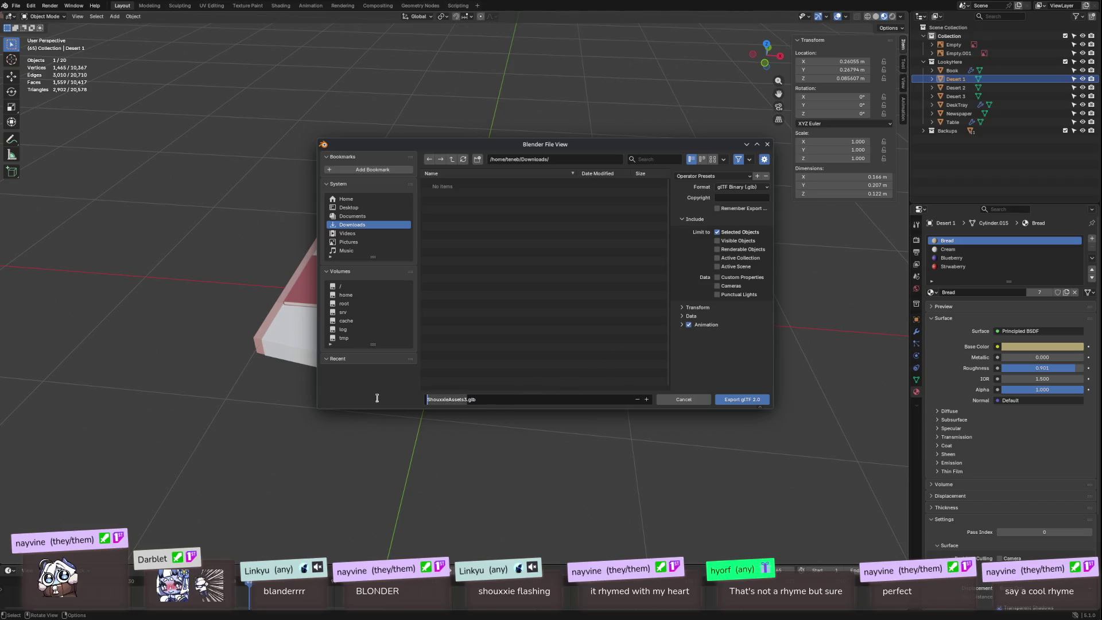
key(BackSpace)
text(tart01)
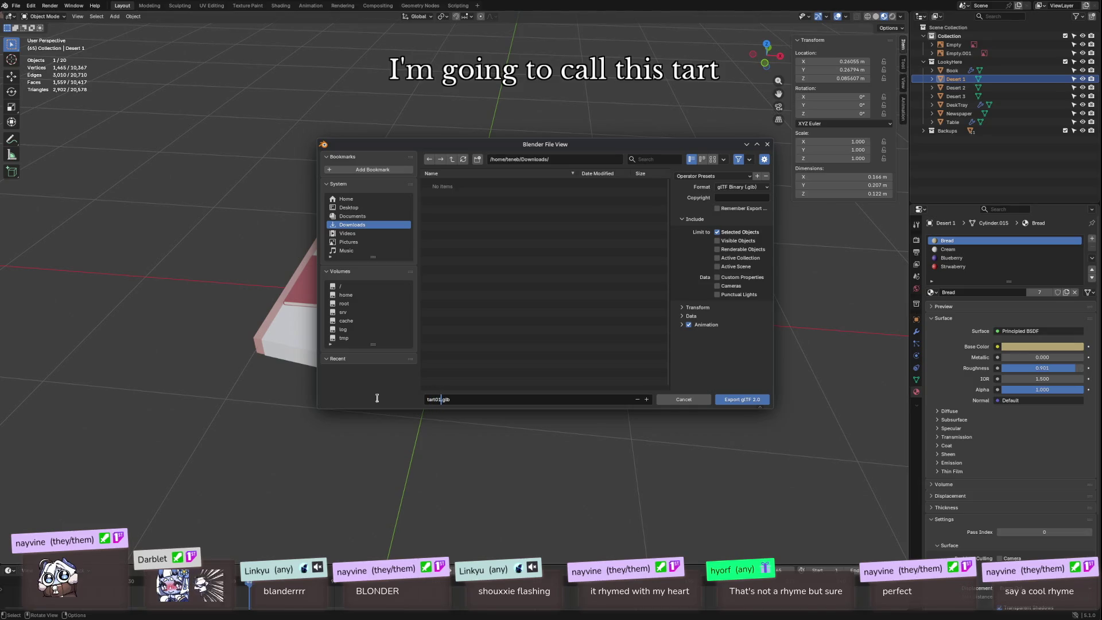
text(shouxx)
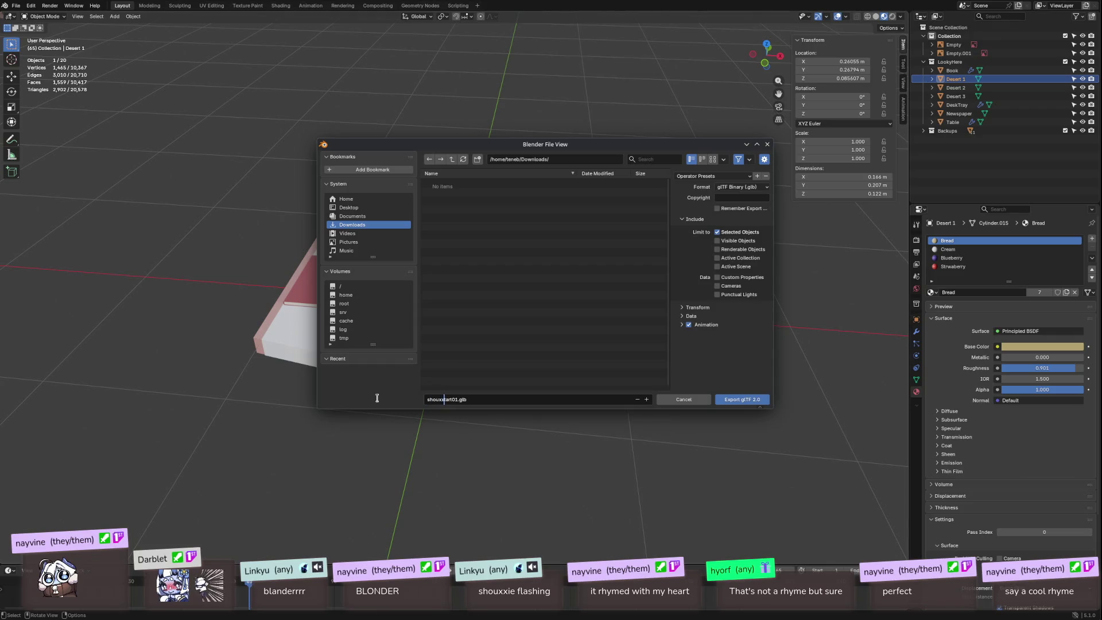
text(ie)
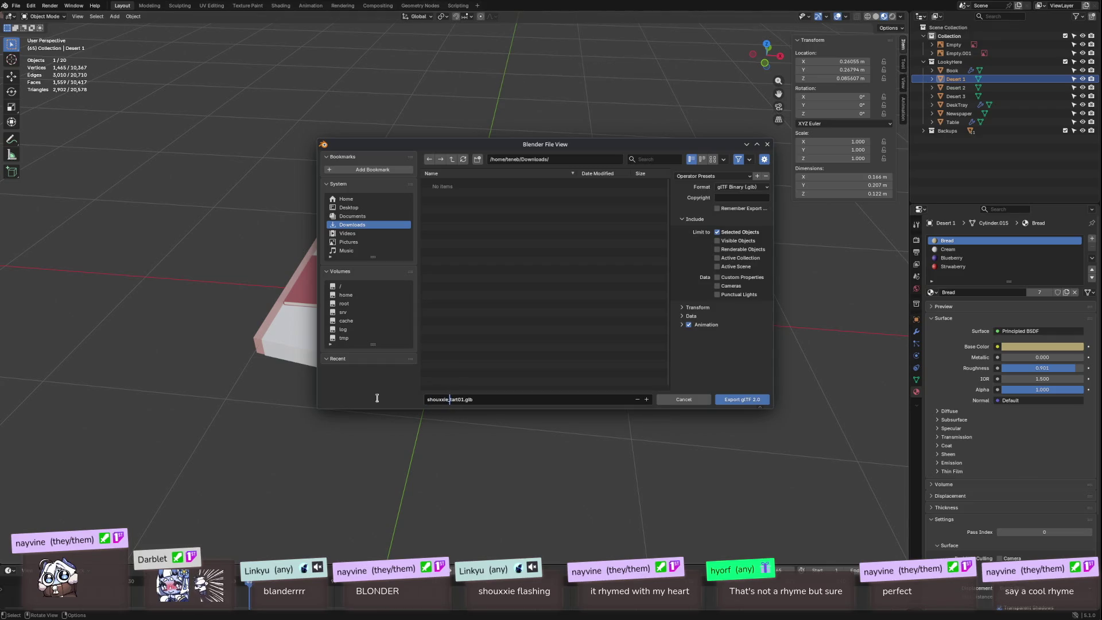
click(755, 402)
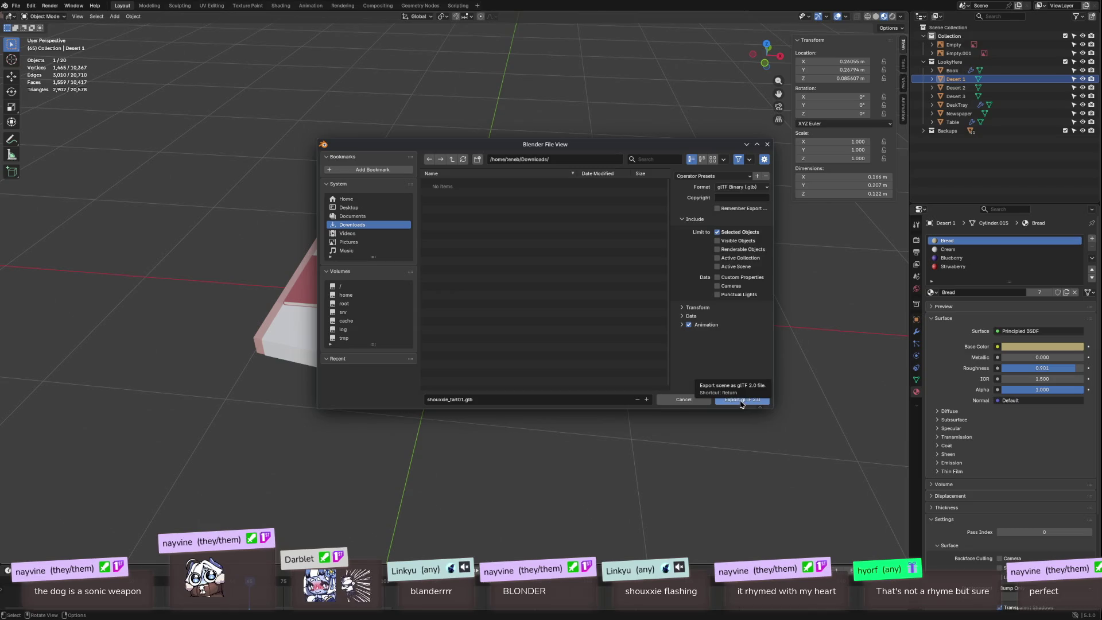
click(740, 400)
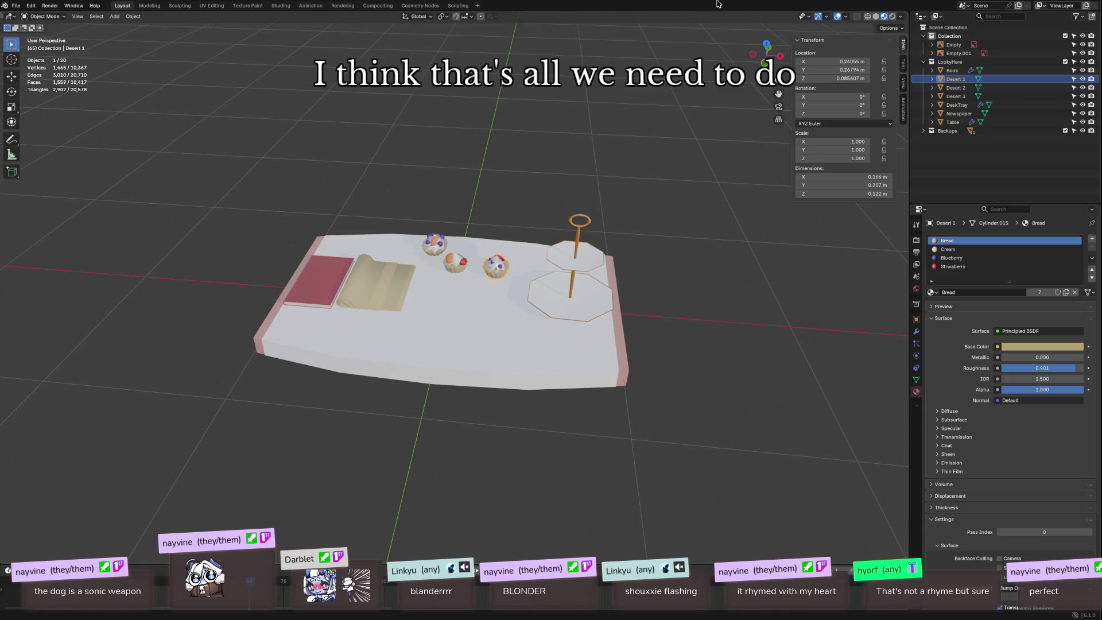
Step: Switch to Unreal and open the creator's subfolder inside Peeps in the Content Browser
key(alt+Tab)
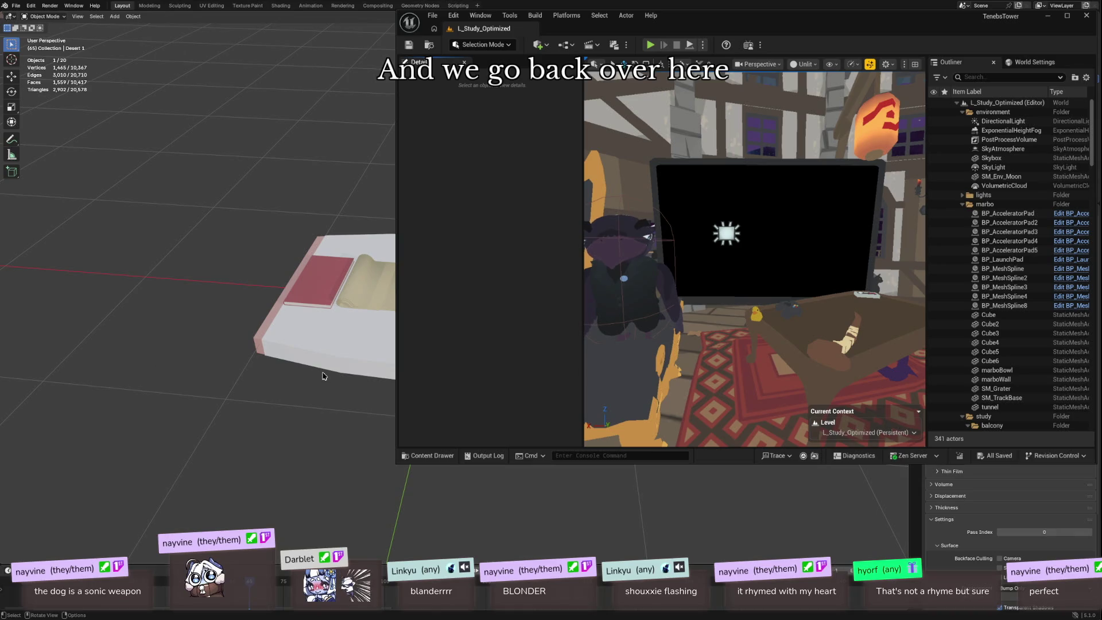
drag(757, 21, 507, 26)
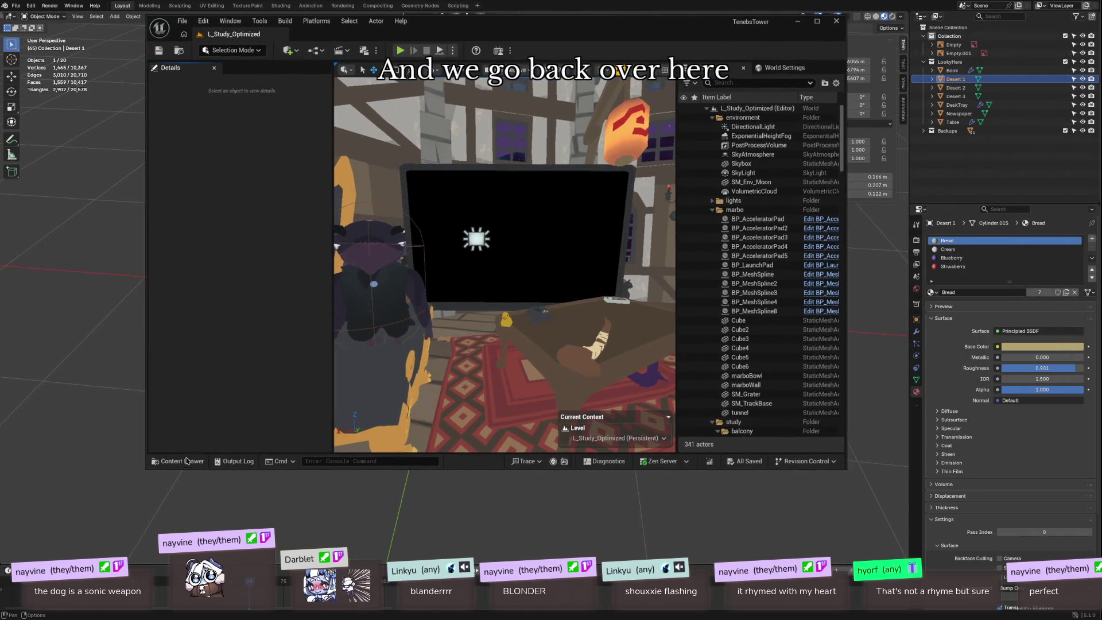
click(183, 460)
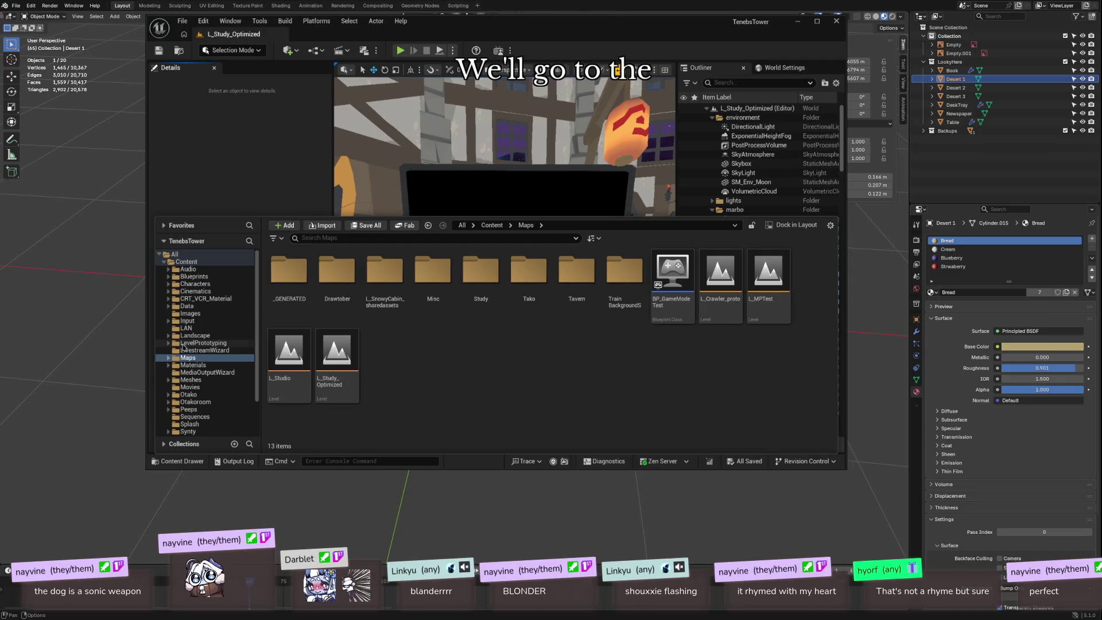
click(189, 409)
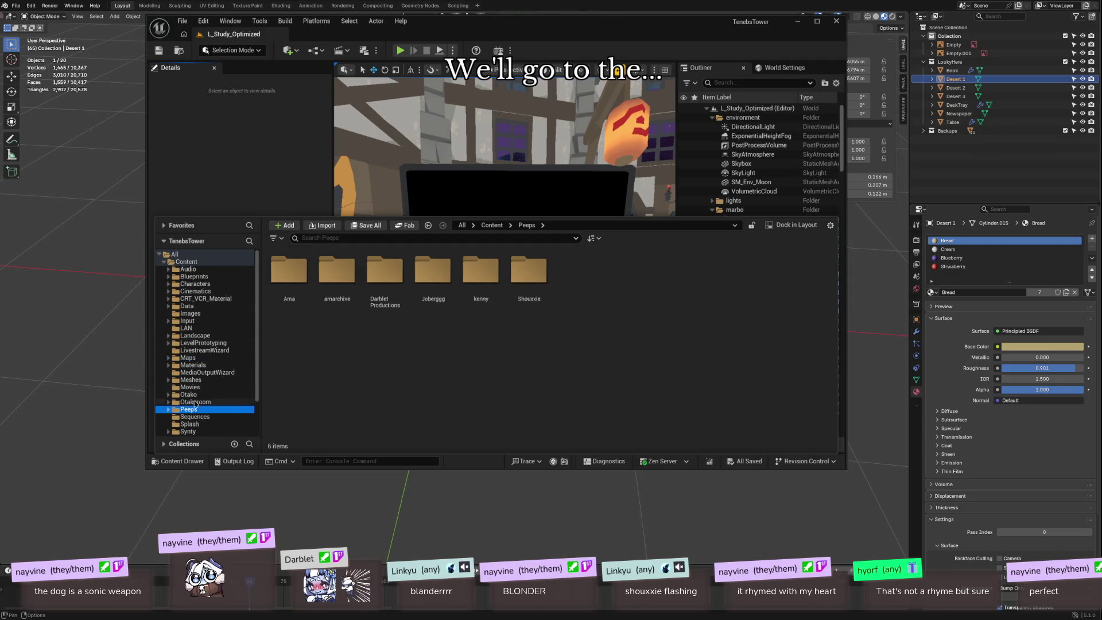
double_click(384, 270)
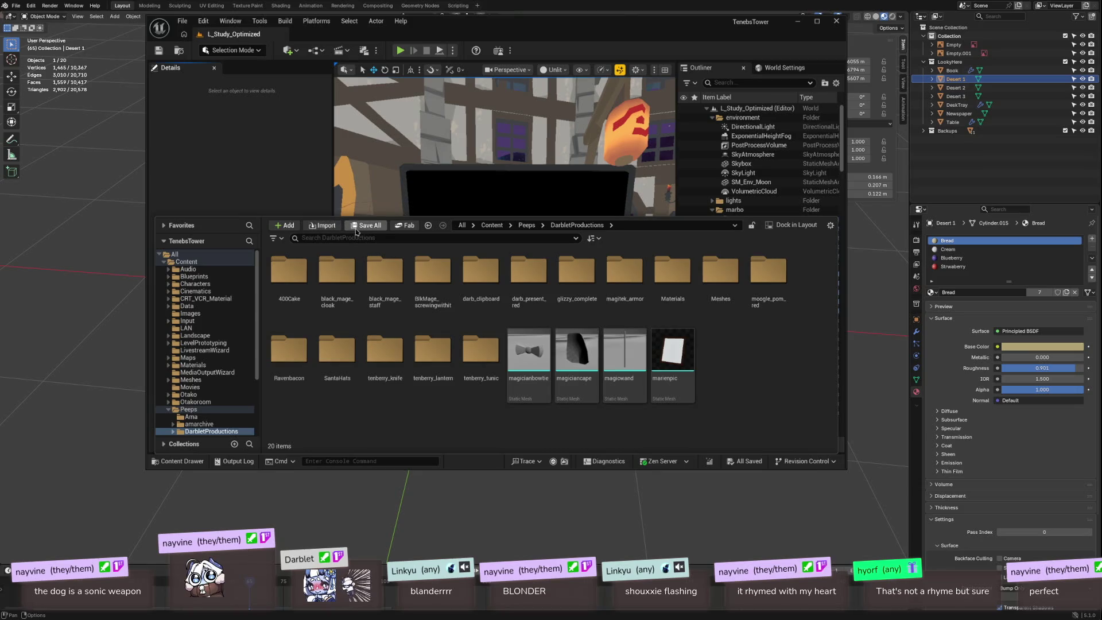
Step: Choose shouxxie_tart01.glb from home/teneb/Downloads in the import file dialog
click(332, 227)
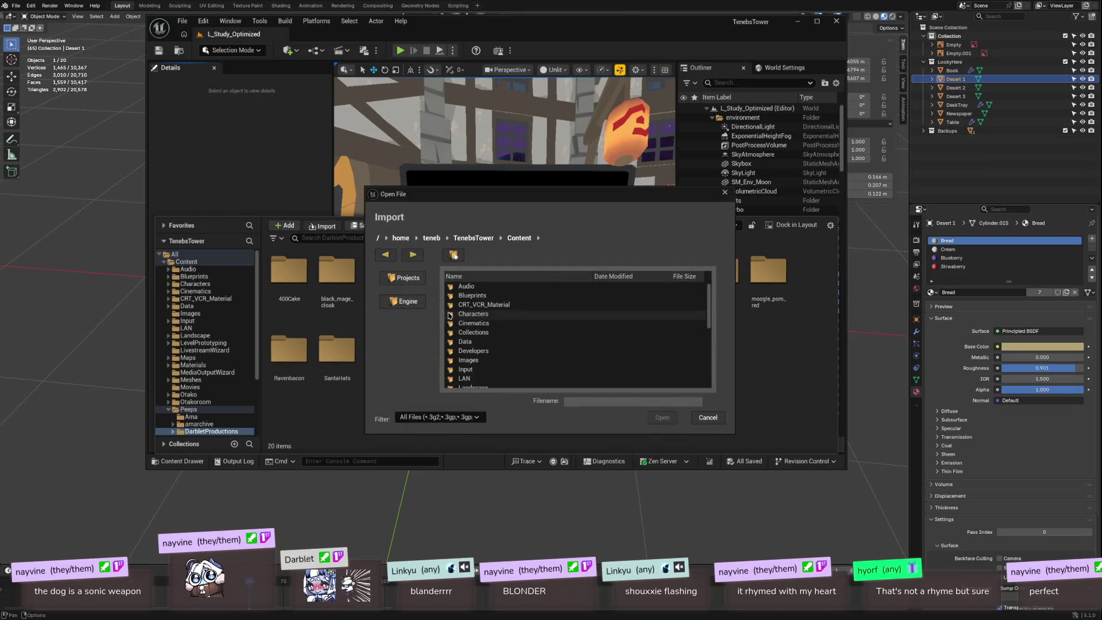
click(444, 242)
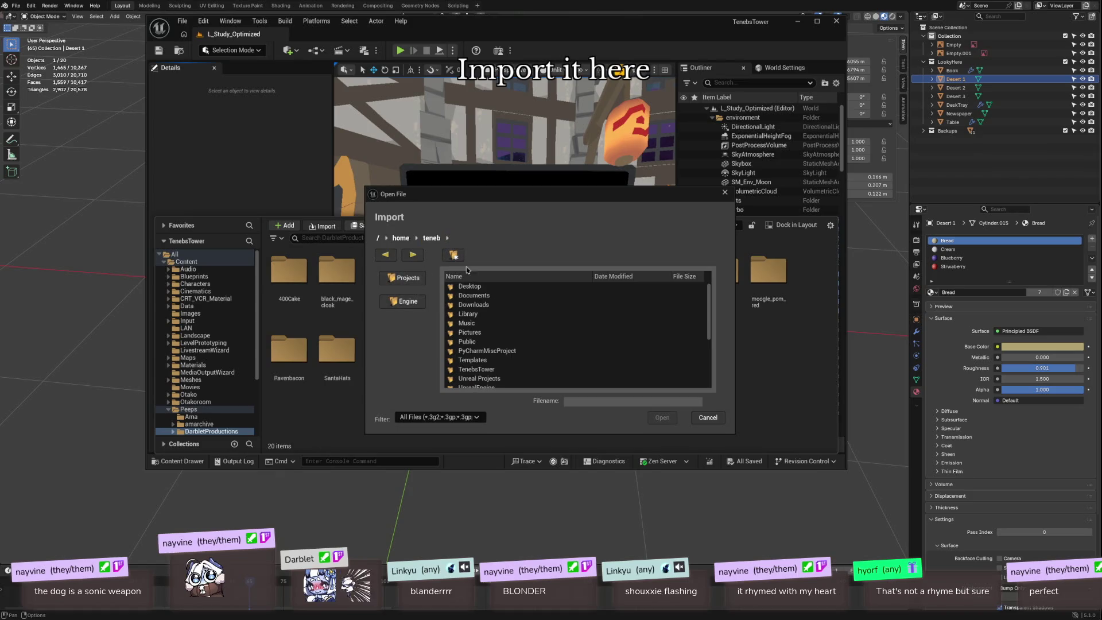
click(471, 307)
double_click(523, 310)
click(476, 297)
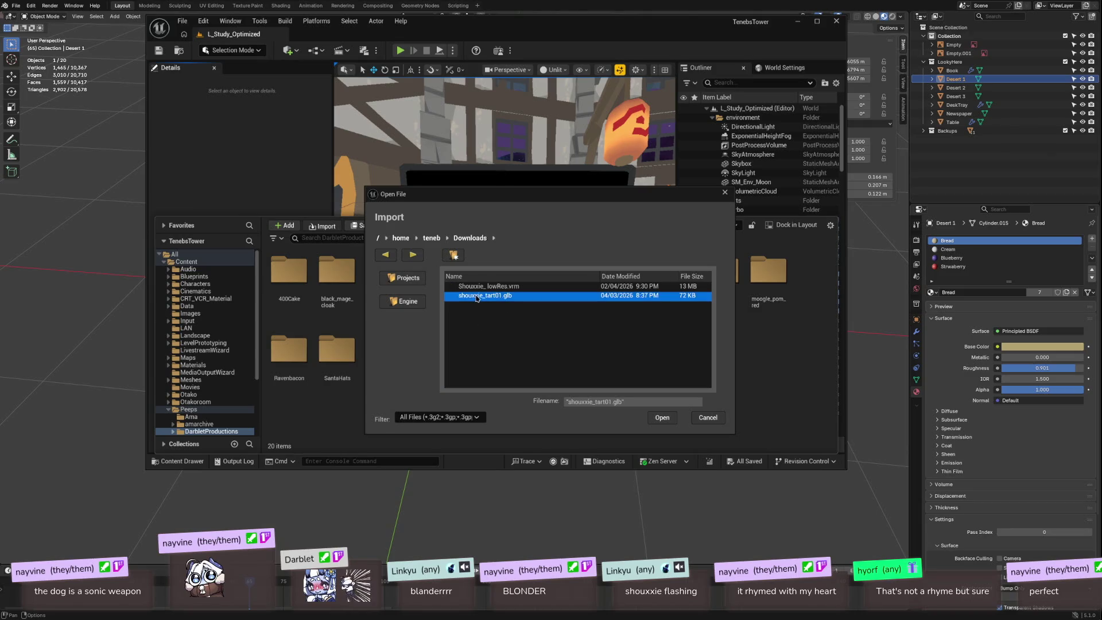
click(663, 418)
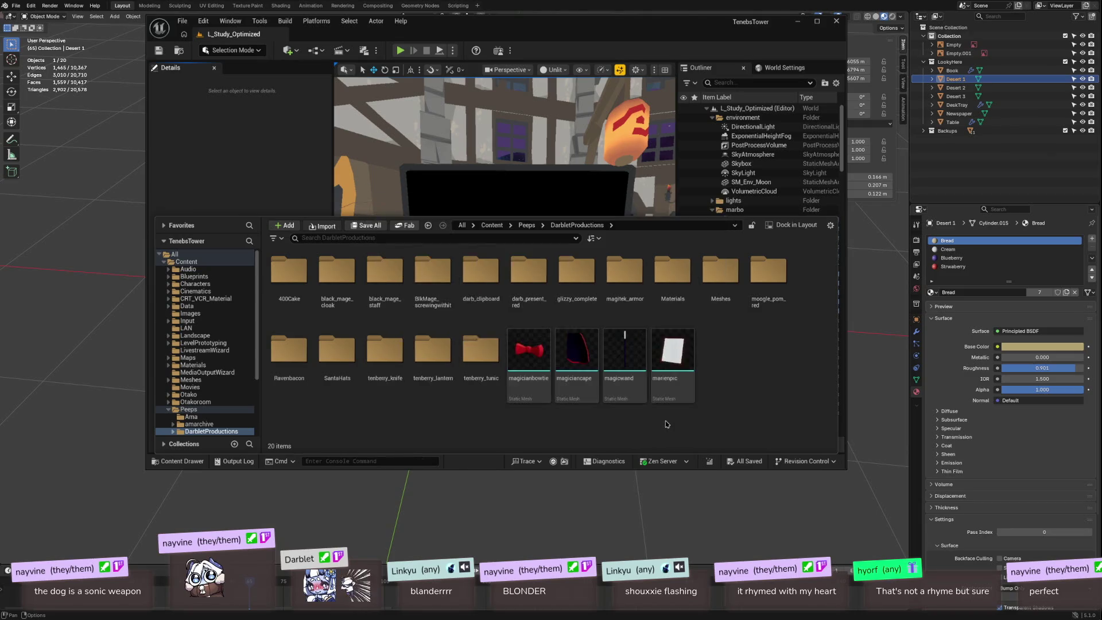
scroll(430, 402, down, 2)
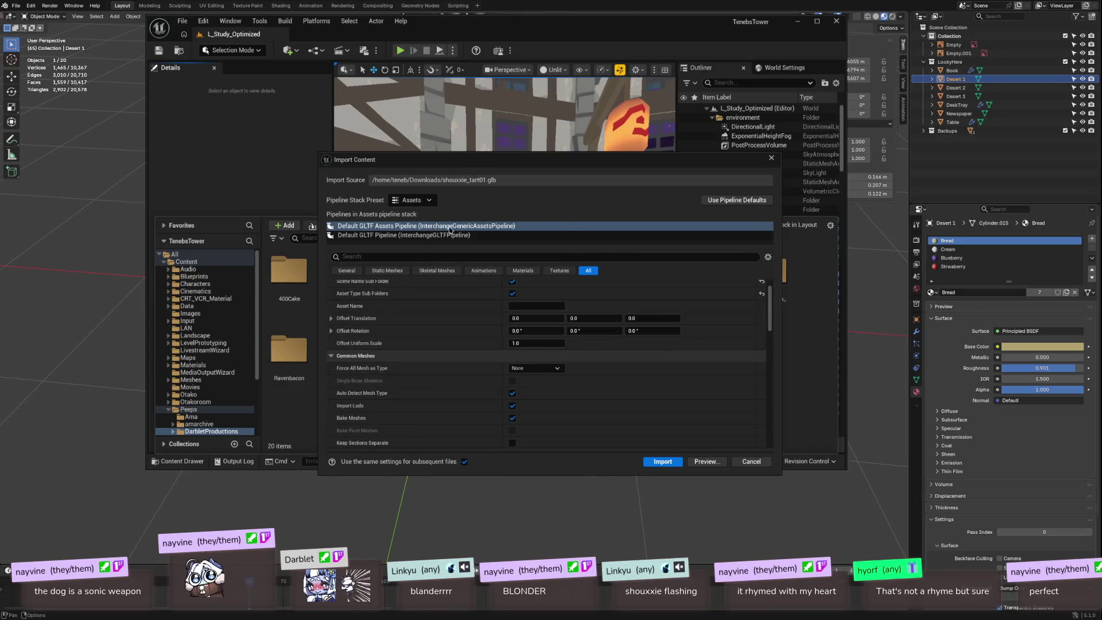
Step: Import the tart with the Default GLTF Pipeline and check its new shouxxie_tart01 folder
click(452, 237)
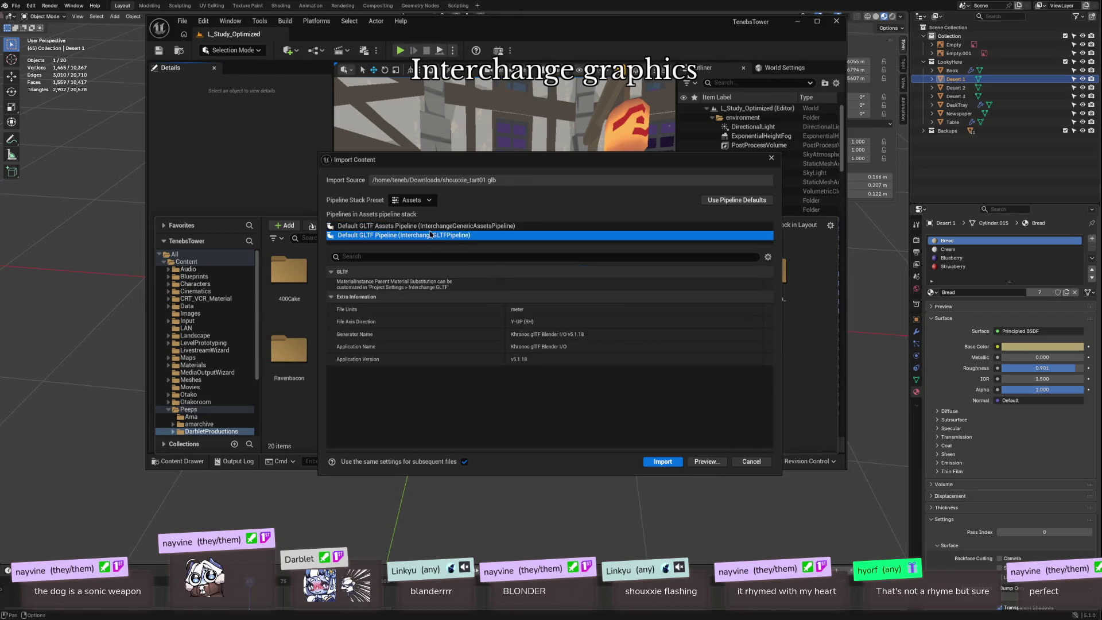
click(645, 462)
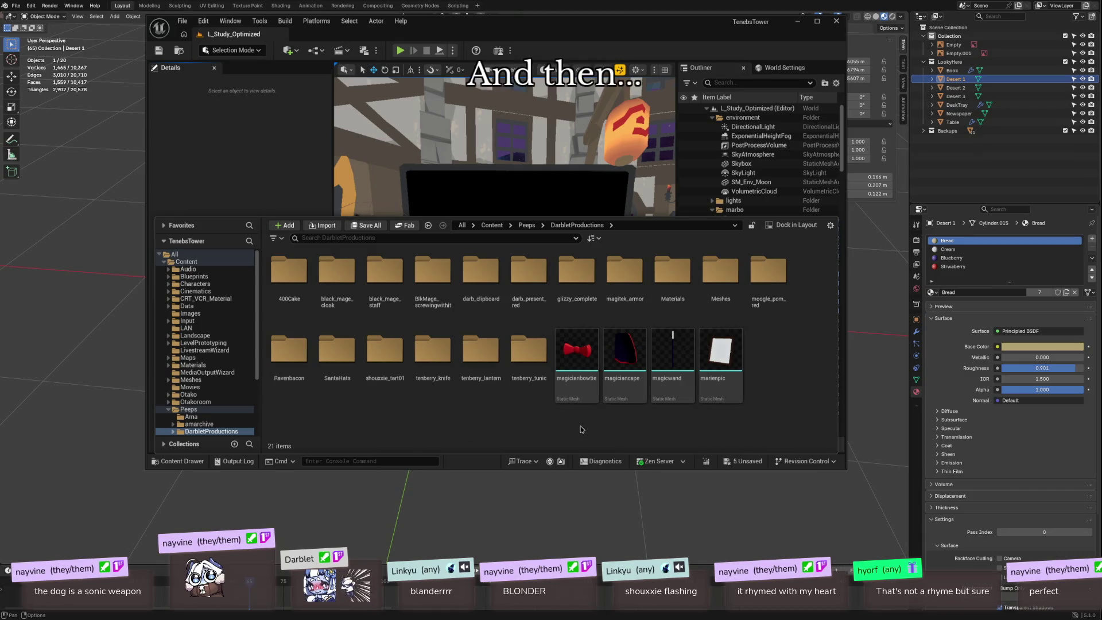
double_click(376, 350)
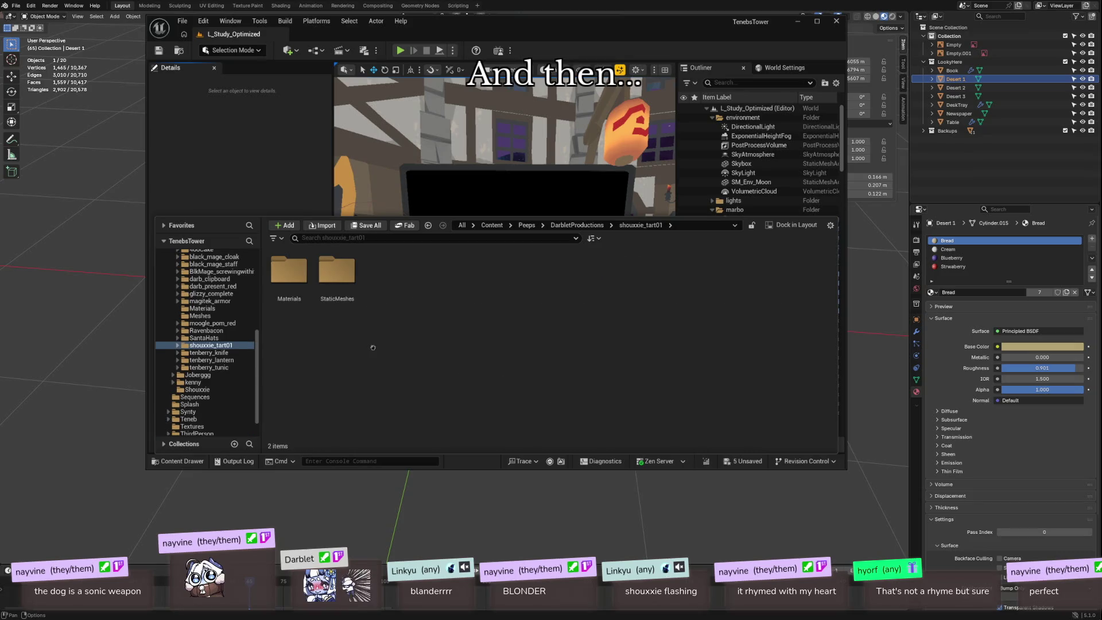
double_click(336, 272)
Step: Save the new Bread, Cream, Blueberry and Strawberry materials and the tart mesh
click(643, 226)
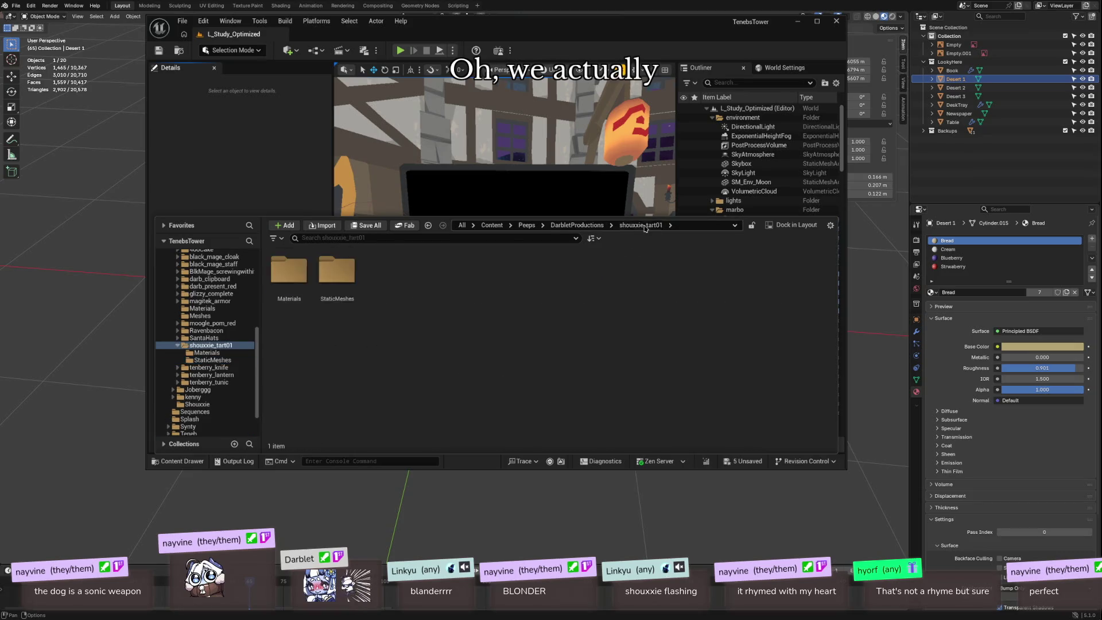
double_click(289, 270)
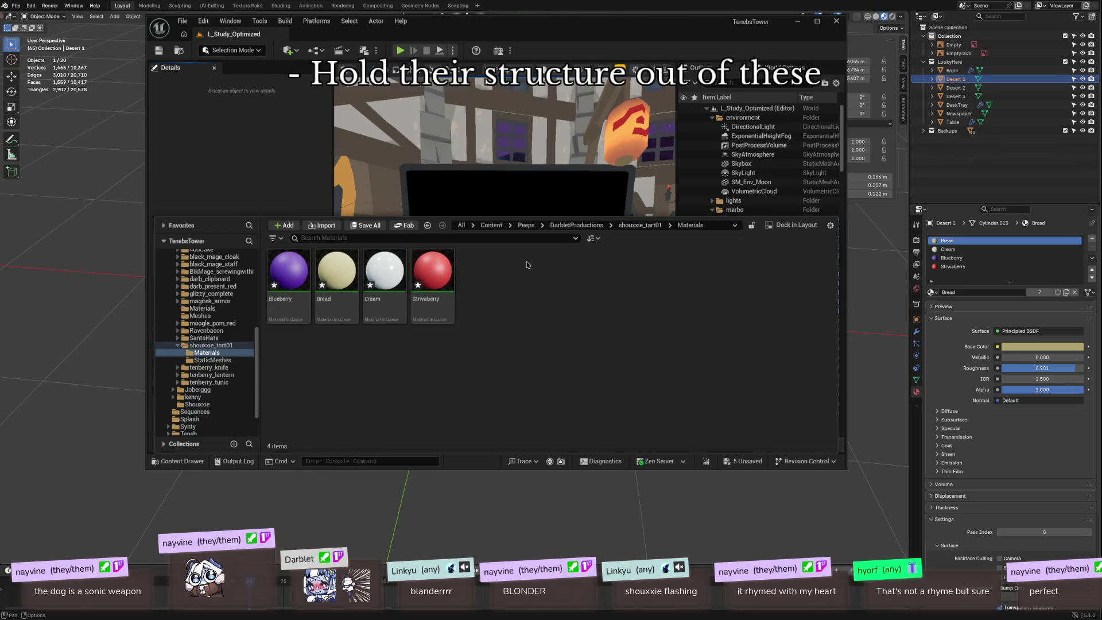
click(362, 227)
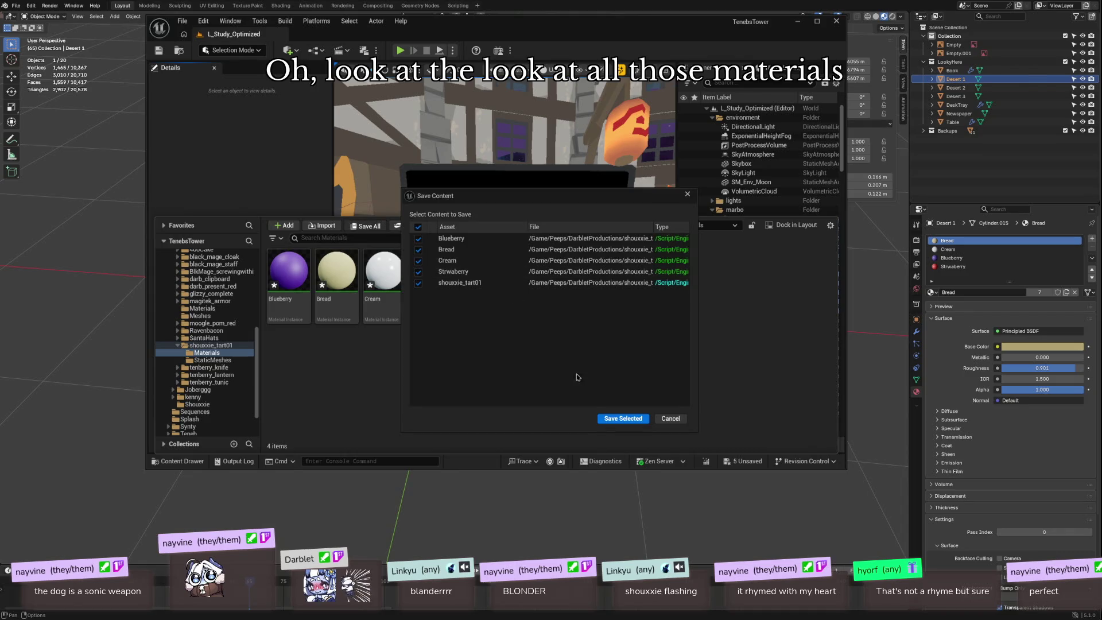
click(622, 418)
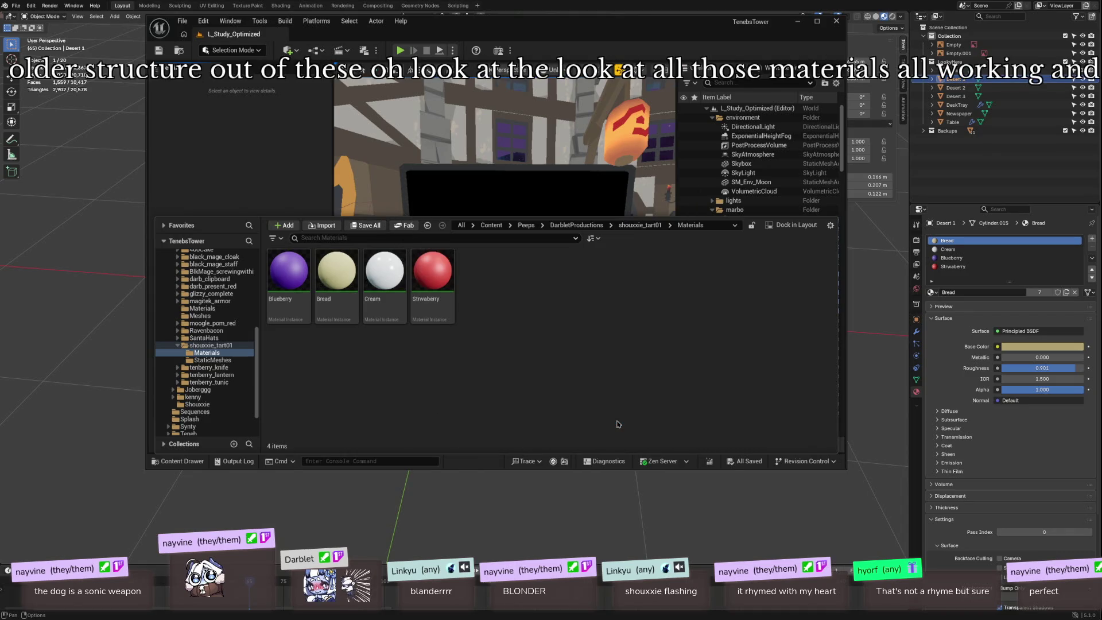
click(654, 226)
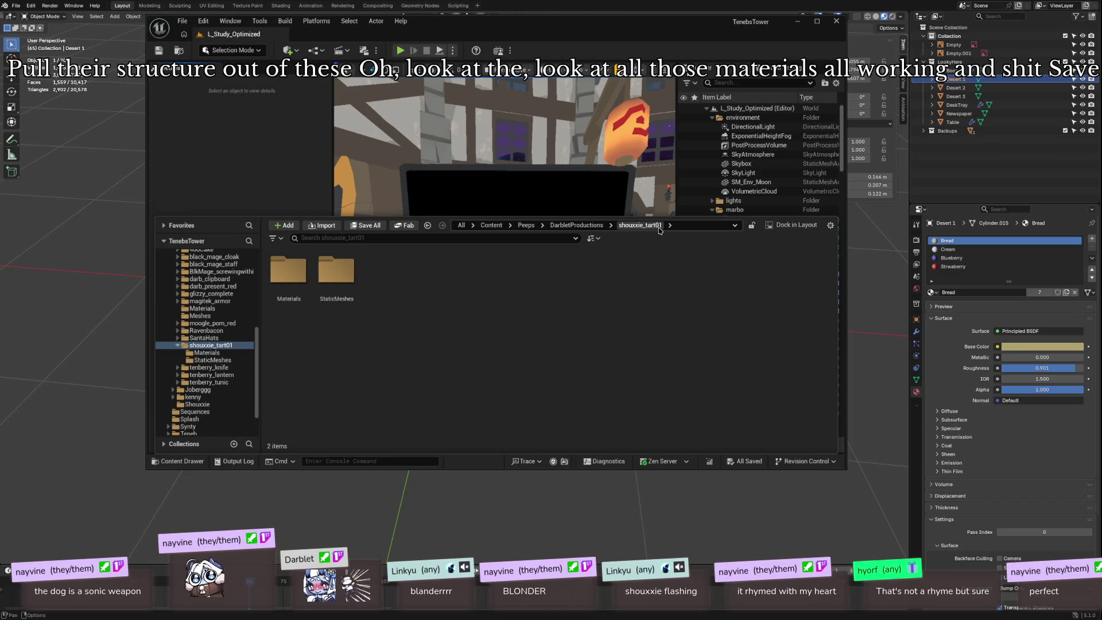
double_click(336, 270)
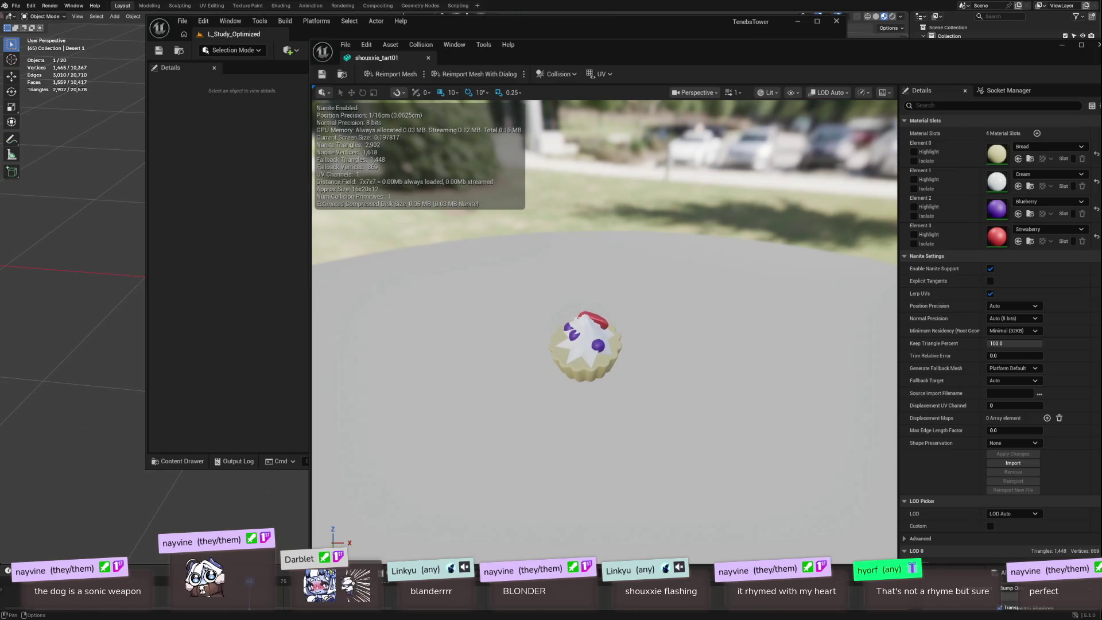
Step: Reopen the shouxxie_tart01 mesh, orbit to inspect its cream, blueberries and strawberry, then close it
key(alt+F4)
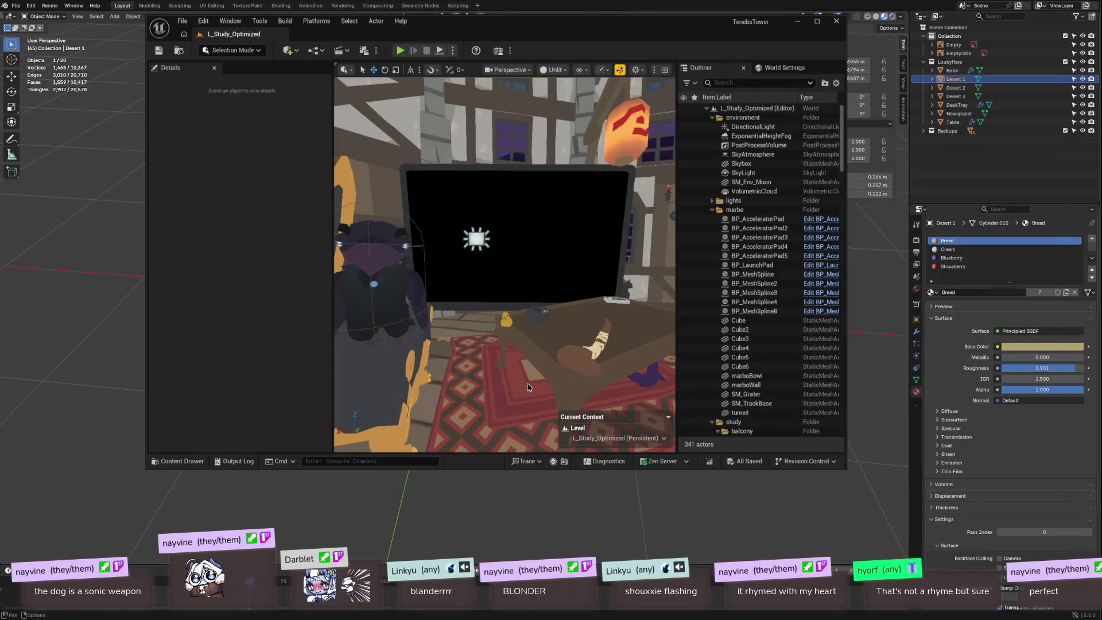
click(178, 460)
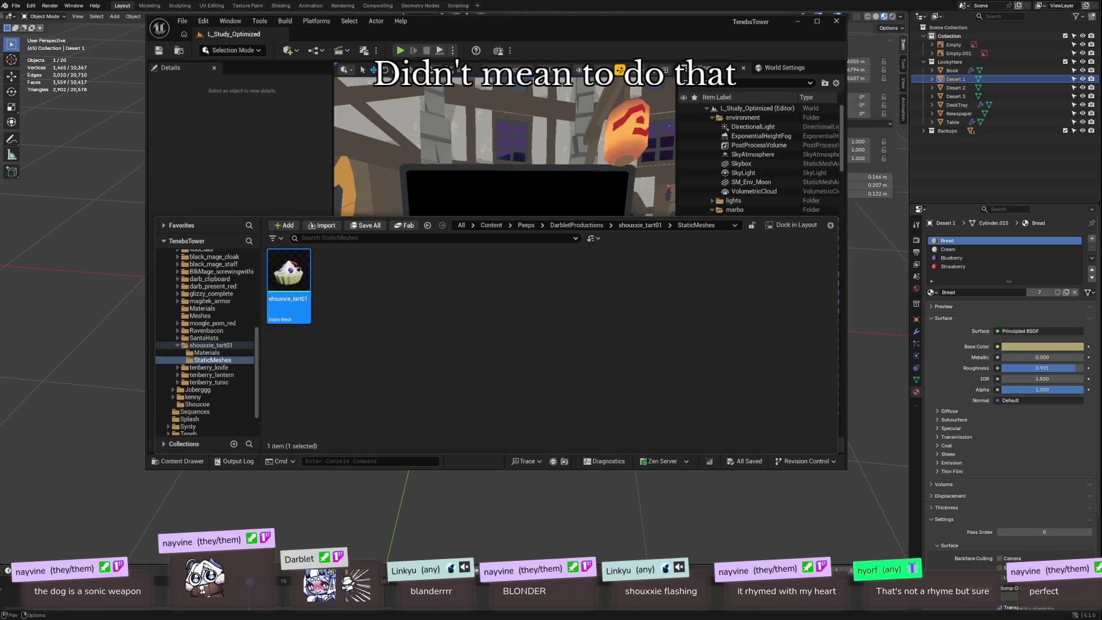
key(Return)
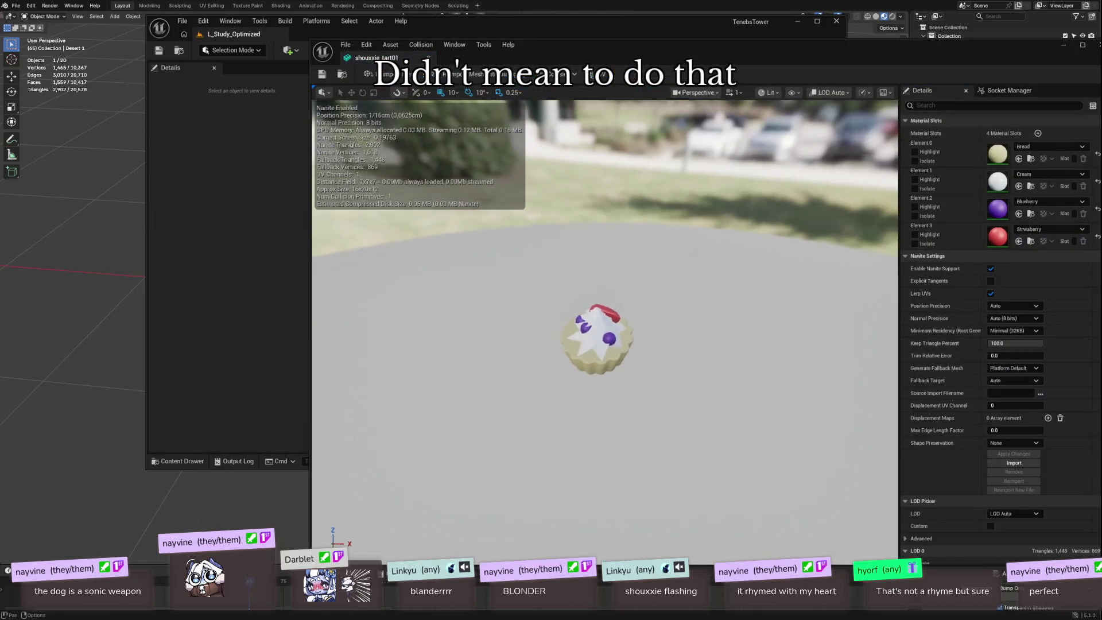
scroll(605, 330, down, 3)
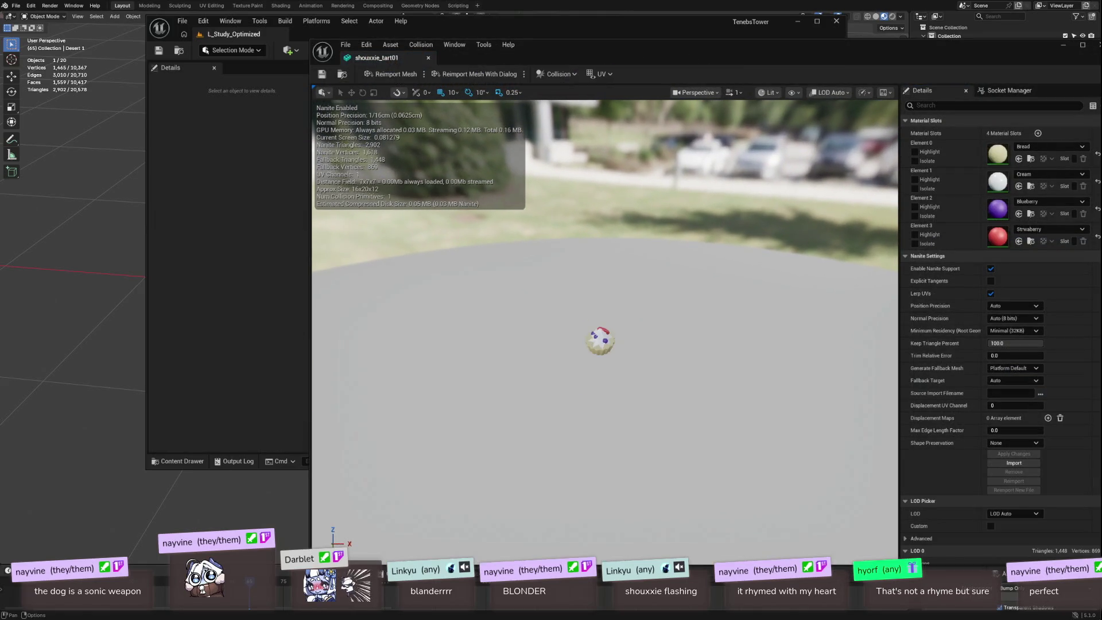
mouse_move(605, 330)
mouse_down()
mouse_move(560, 330)
mouse_move(586, 305)
mouse_move(602, 330)
mouse_move(620, 309)
mouse_move(636, 315)
mouse_up()
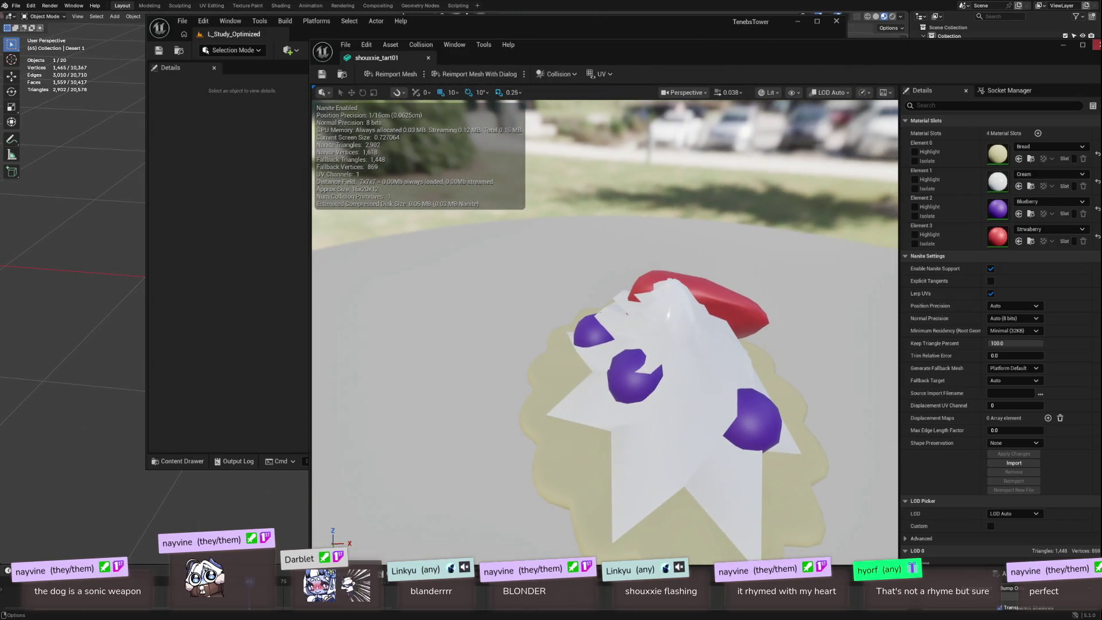
click(1097, 45)
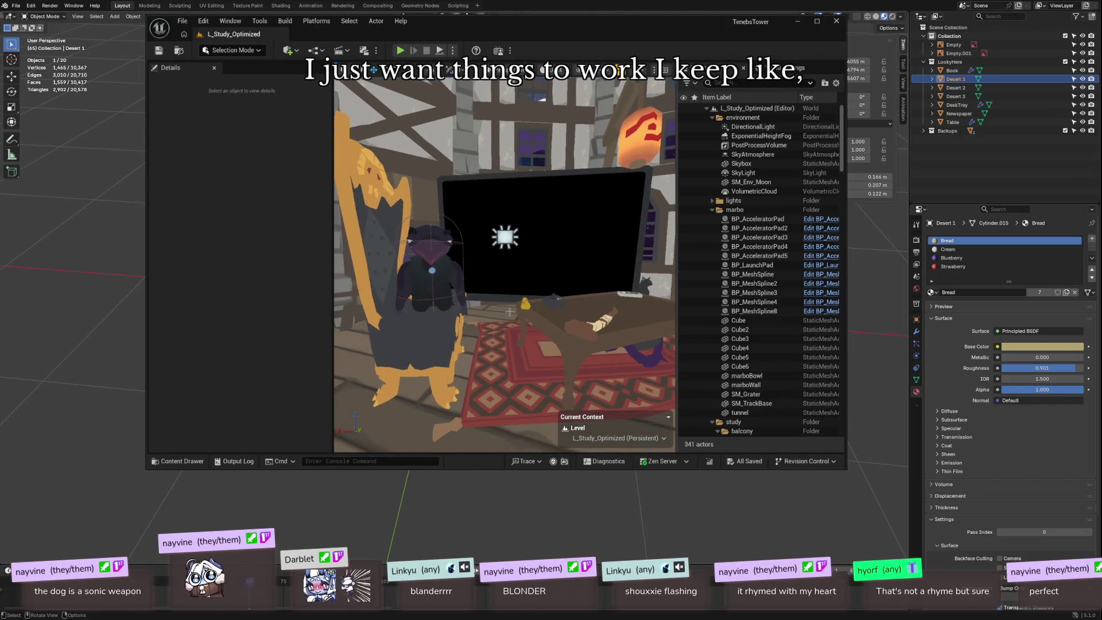
Step: Quit Blender, answering its save prompt
click(868, 7)
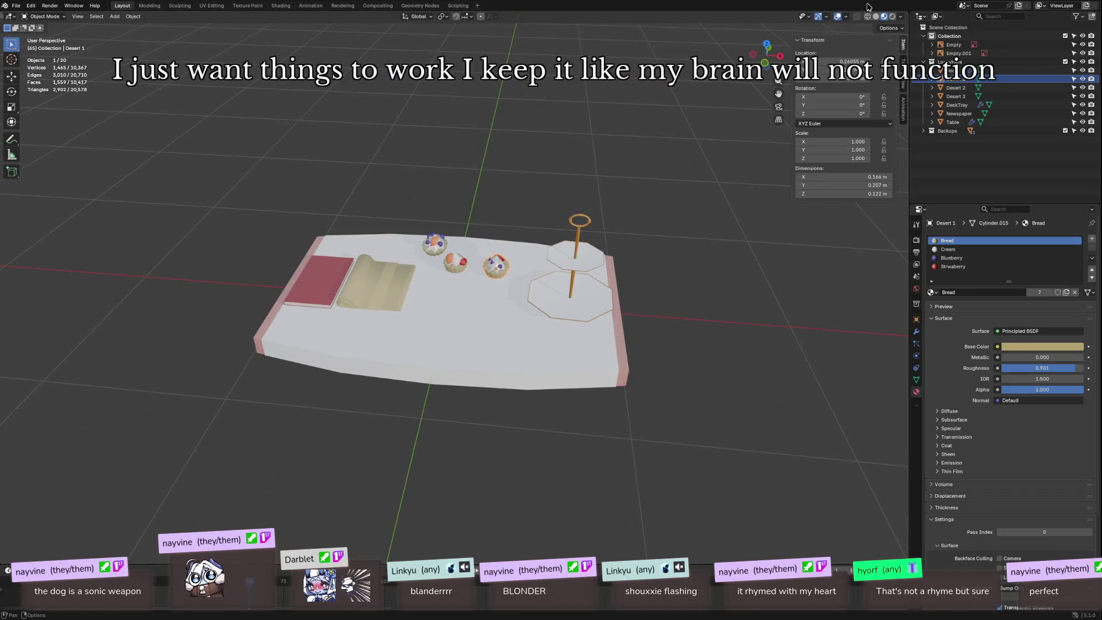
key(ctrl+q)
click(500, 323)
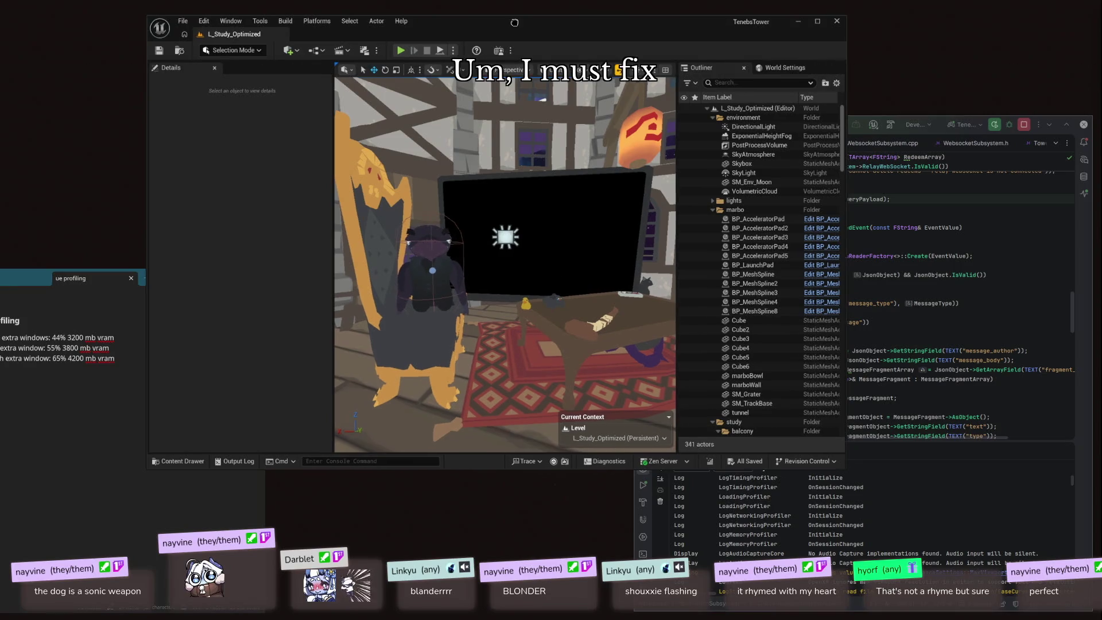
Step: Move and enlarge the Unreal window, then search the launcher for Remmina
drag(514, 22, 496, 8)
drag(828, 454, 1028, 617)
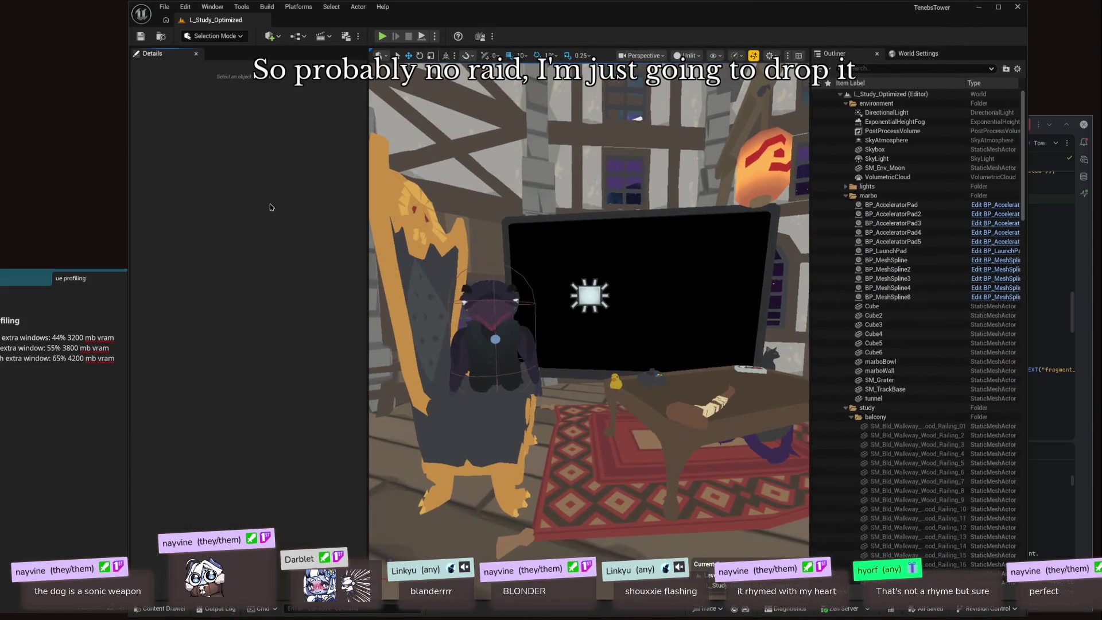
key(alt+space)
text(remmimmi)
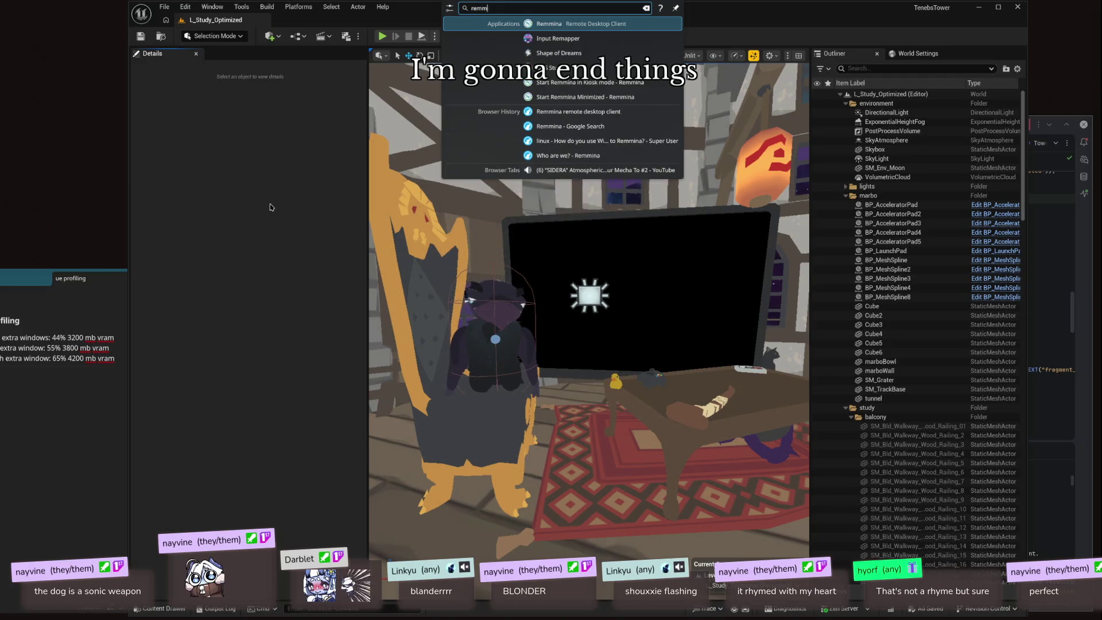